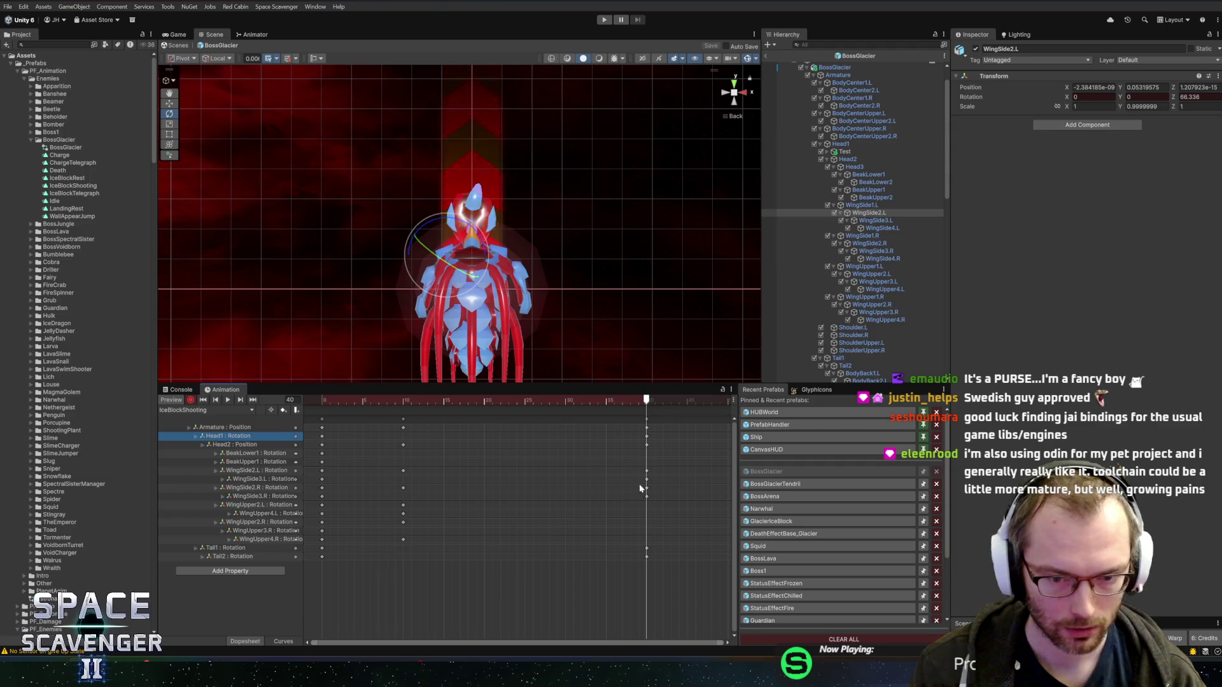
Rotate the WingUpper2.L bone outward at frame 40, checking it from the left side view.
click(474, 274)
drag(473, 274, 472, 344)
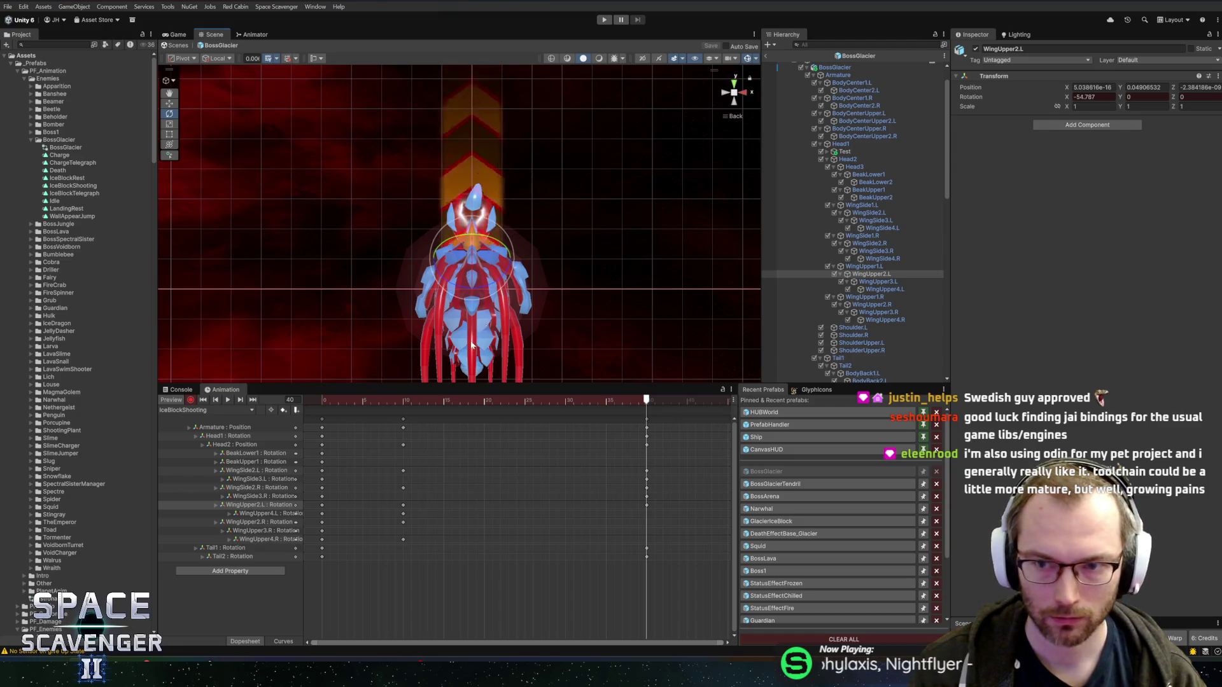
click(728, 94)
mouse_move(520, 259)
mouse_down()
mouse_move(513, 248)
mouse_move(556, 326)
mouse_up()
click(268, 514)
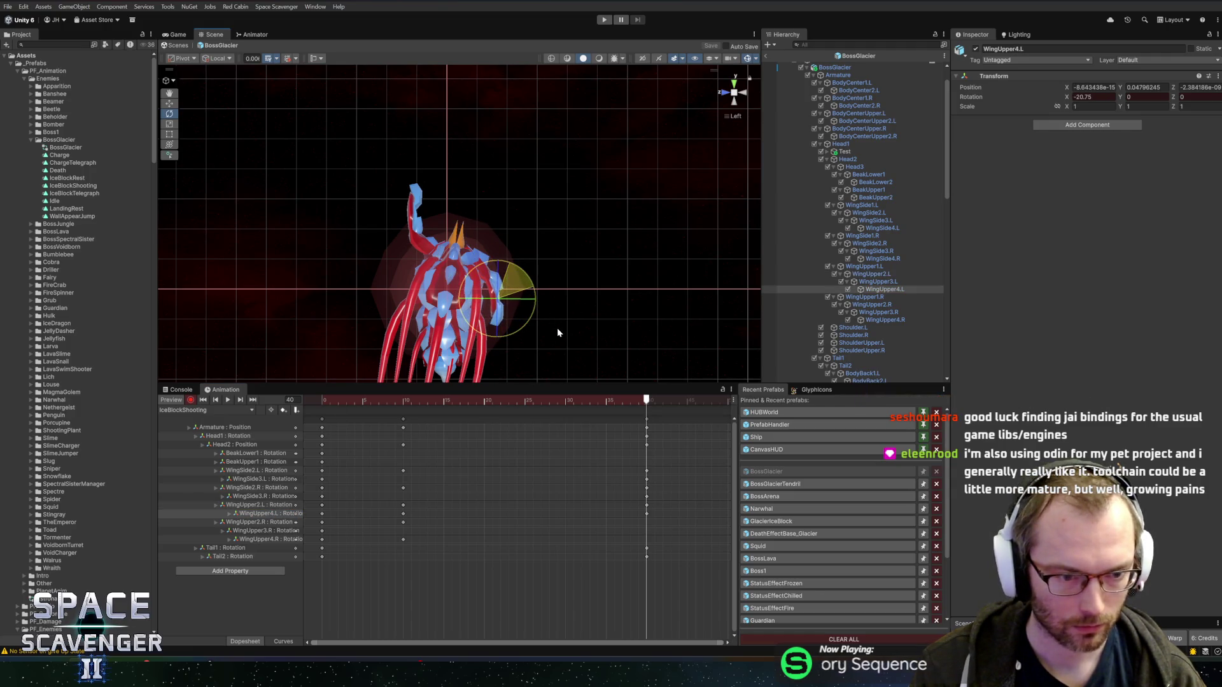
Rotate the right WingUpper2.R, WingUpper3.R and WingUpper4.R bones outward to match.
click(253, 522)
drag(425, 213, 334, 201)
click(262, 531)
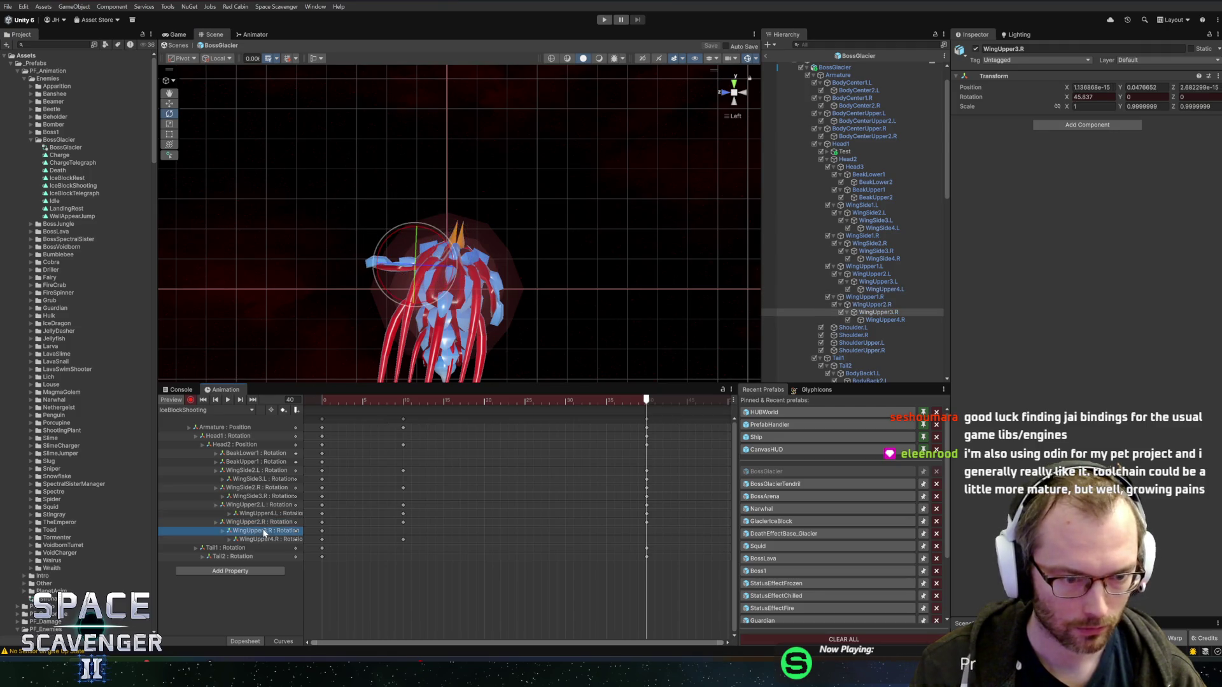
drag(418, 227, 334, 204)
click(261, 539)
drag(433, 259, 415, 249)
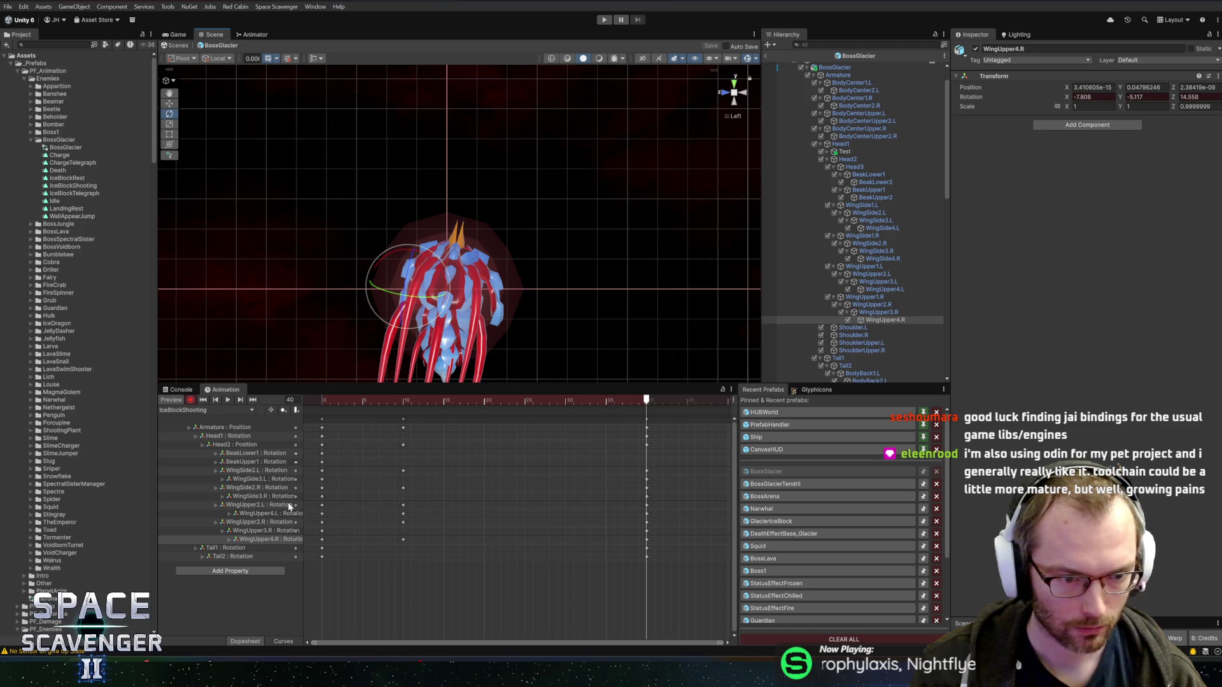
Return to the rear view, recentre the boss and loop-preview the IceBlockShooting animation.
click(239, 548)
click(742, 94)
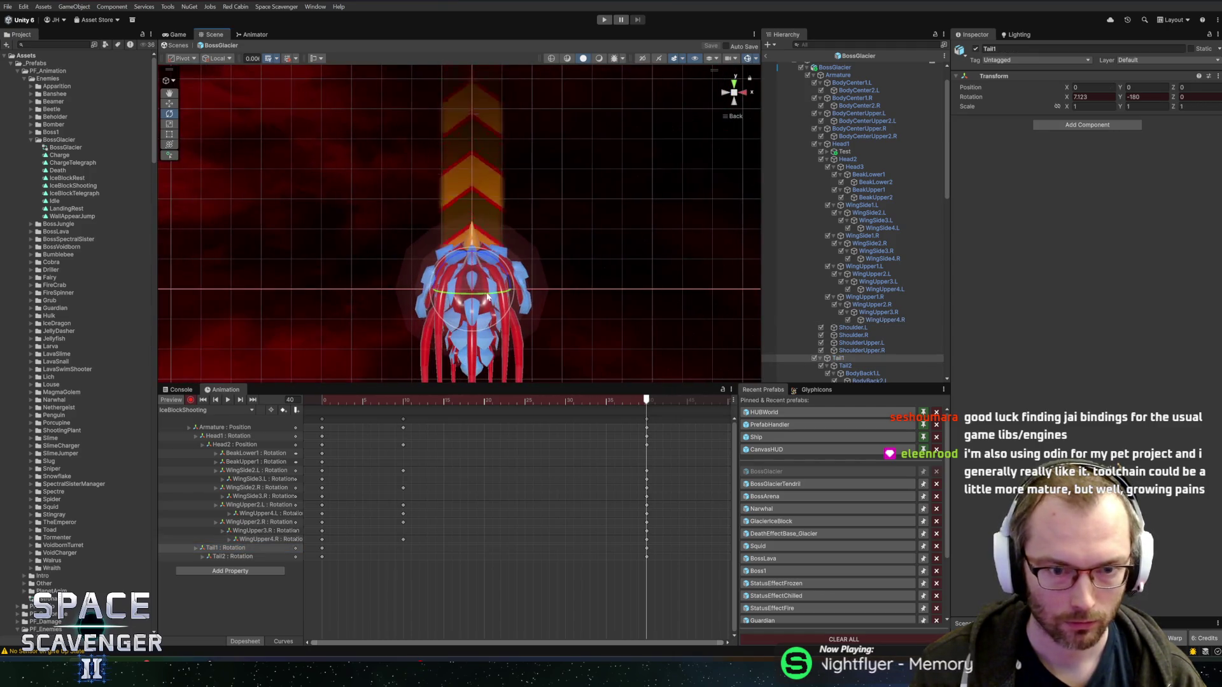
drag(522, 237, 521, 187)
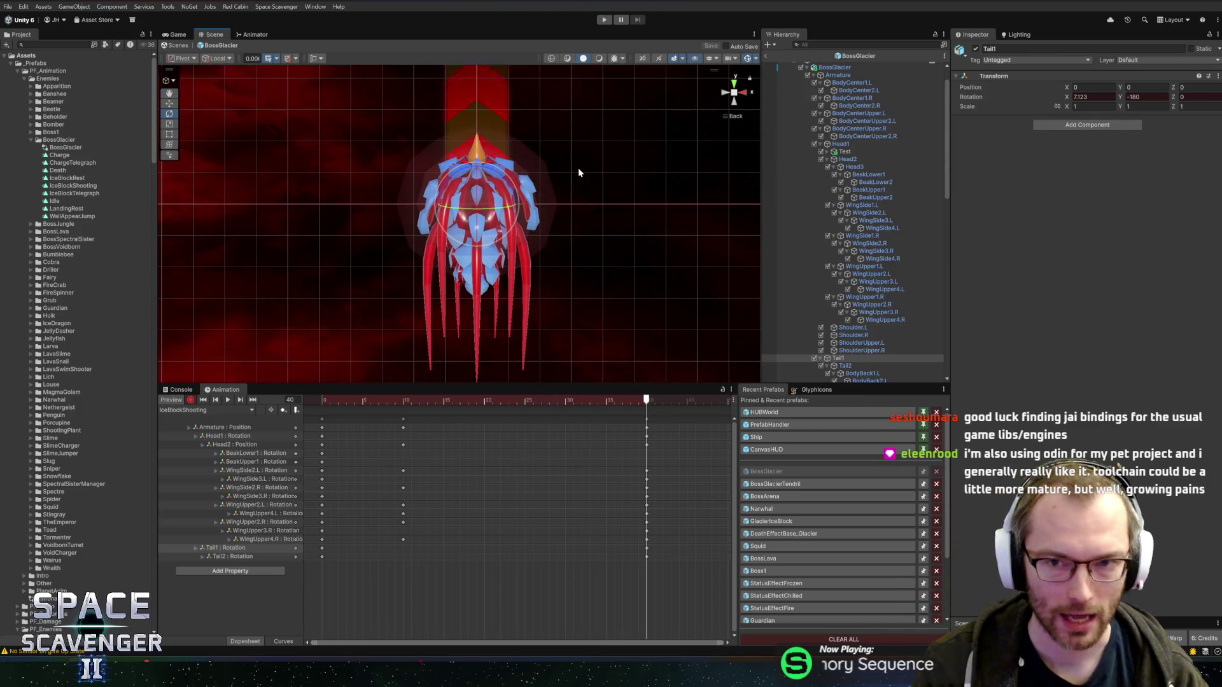
mouse_move(577, 167)
mouse_down()
mouse_move(575, 217)
mouse_move(573, 178)
mouse_up()
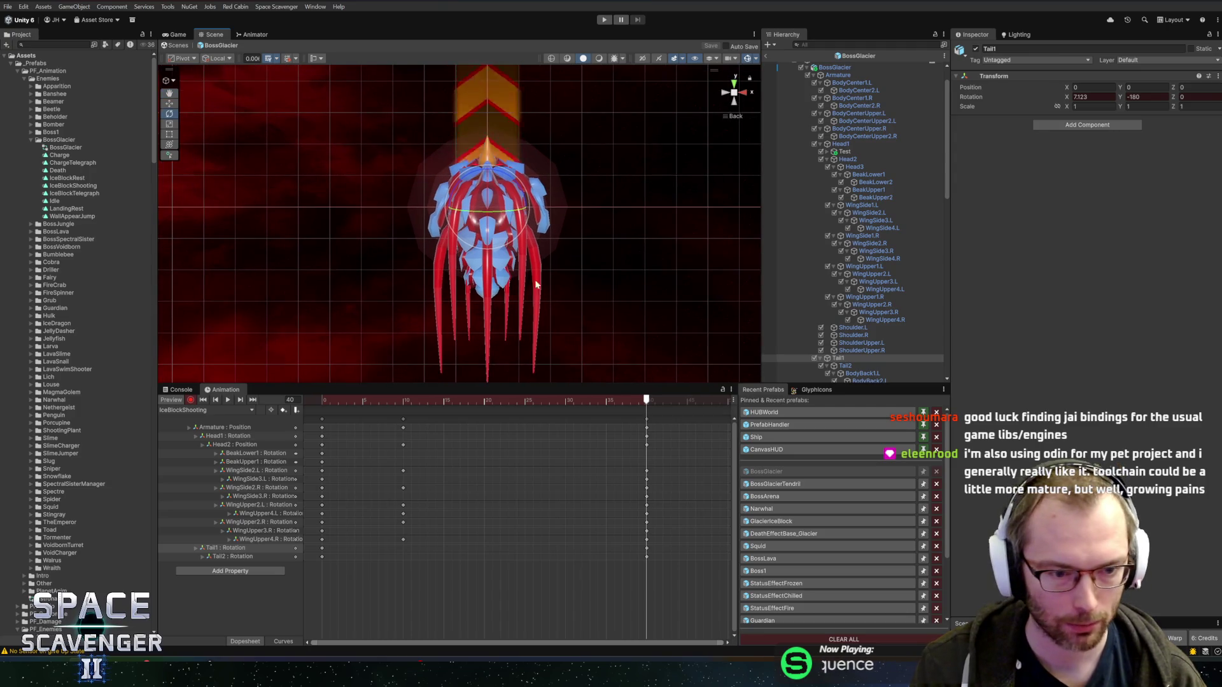
click(333, 416)
key(space)
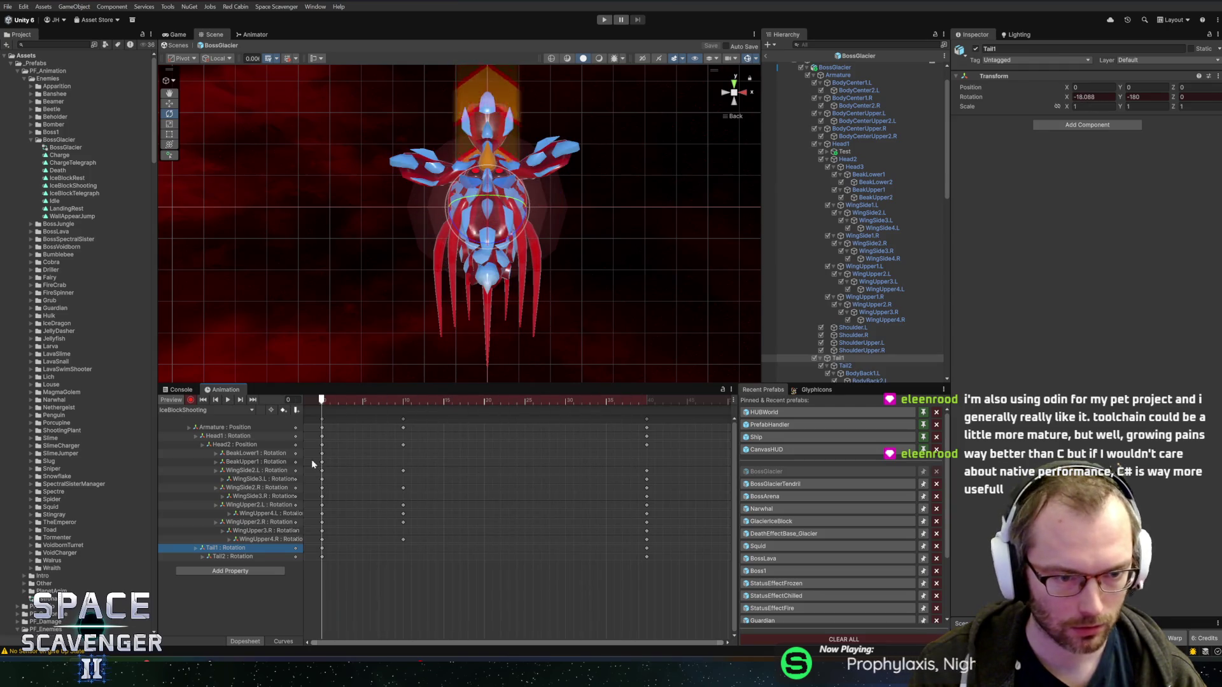
Move the final keyframe column from frame 40 to frame 90 and preview the slower motion.
click(268, 454)
shift+click(270, 462)
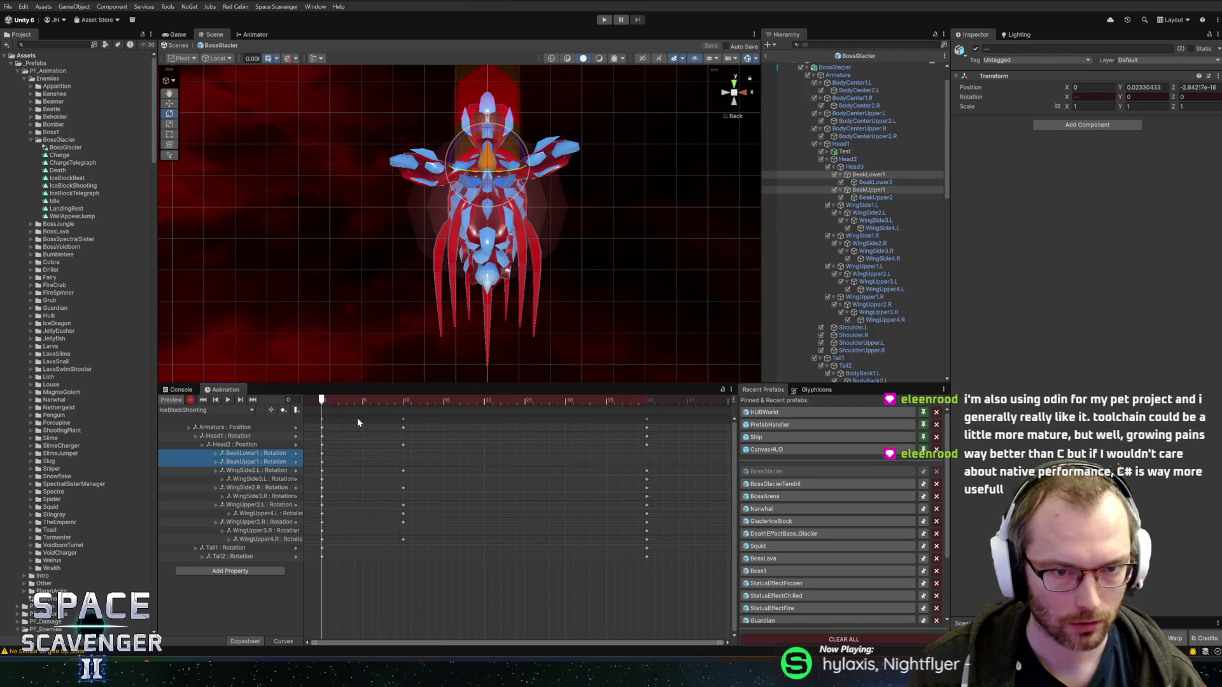
drag(330, 401, 647, 401)
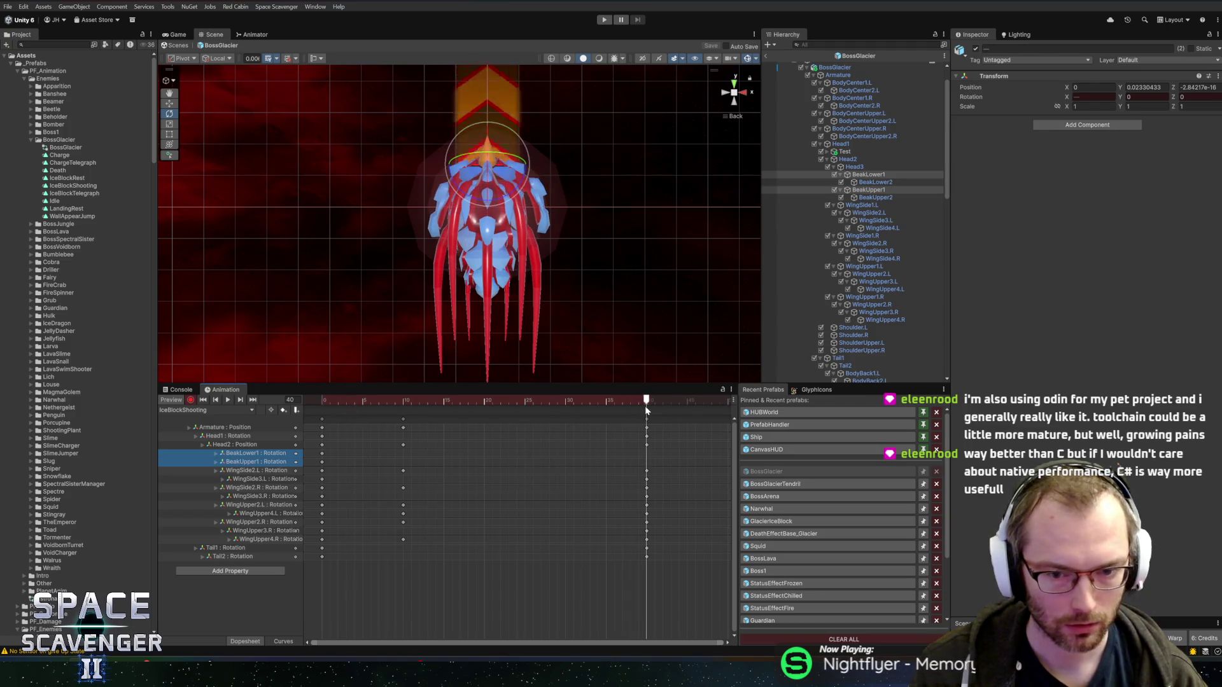
scroll(586, 422, down, 5)
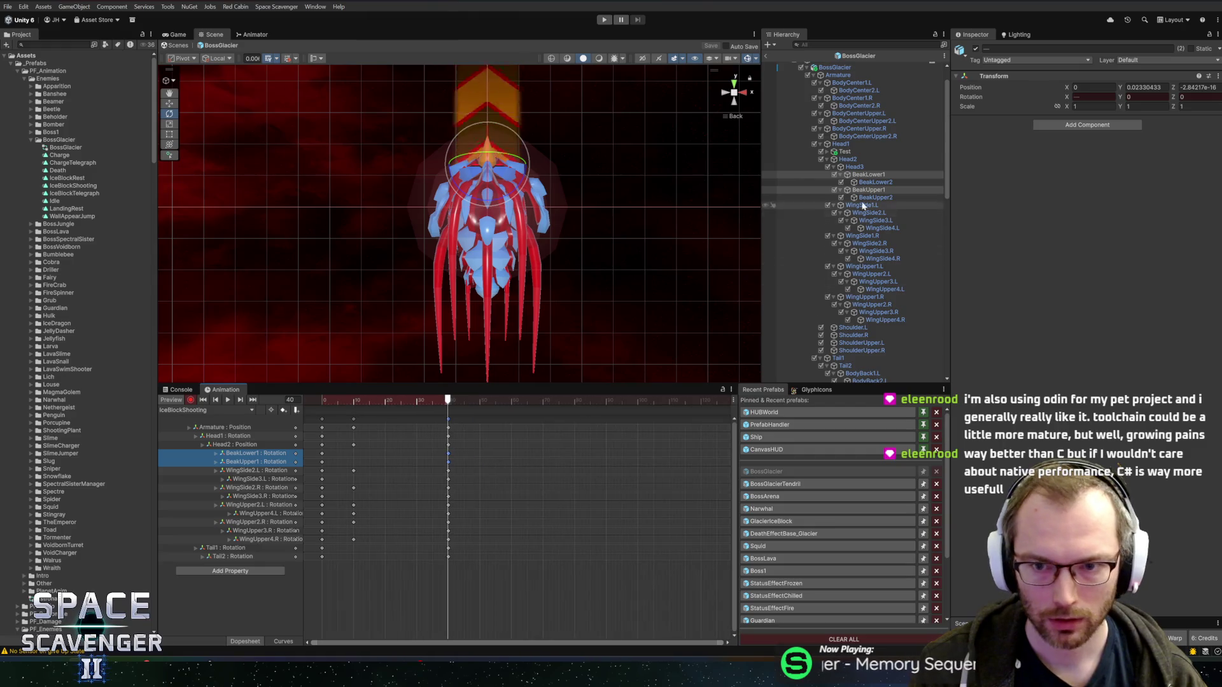
mouse_move(603, 606)
mouse_down()
mouse_move(382, 407)
mouse_move(392, 398)
mouse_move(606, 425)
mouse_up()
key(space)
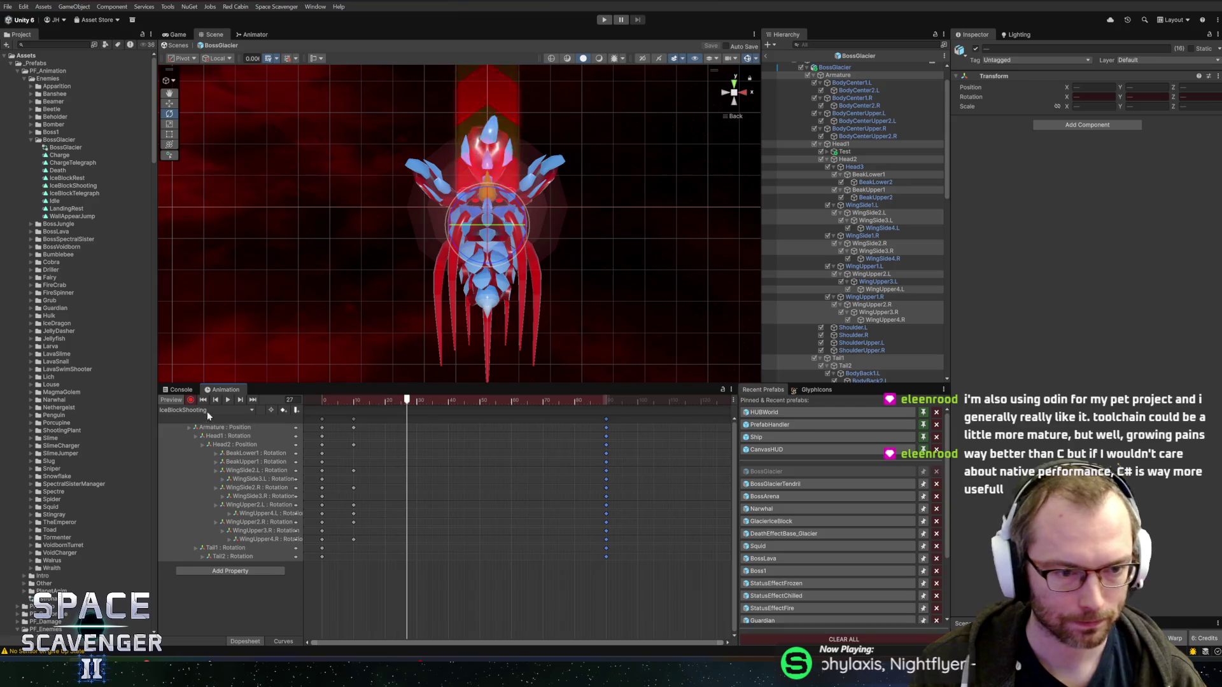
Turn off keyframe recording and select the WingSide3.R bone.
click(191, 401)
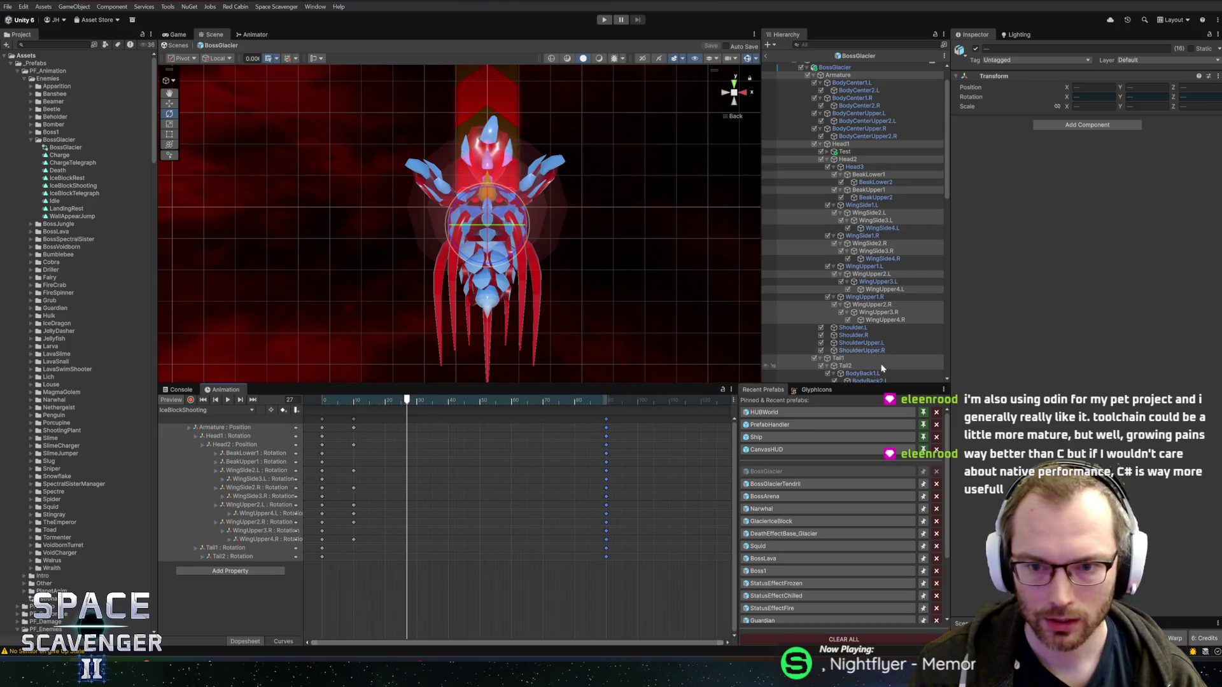
click(876, 250)
scroll(846, 286, down, 10)
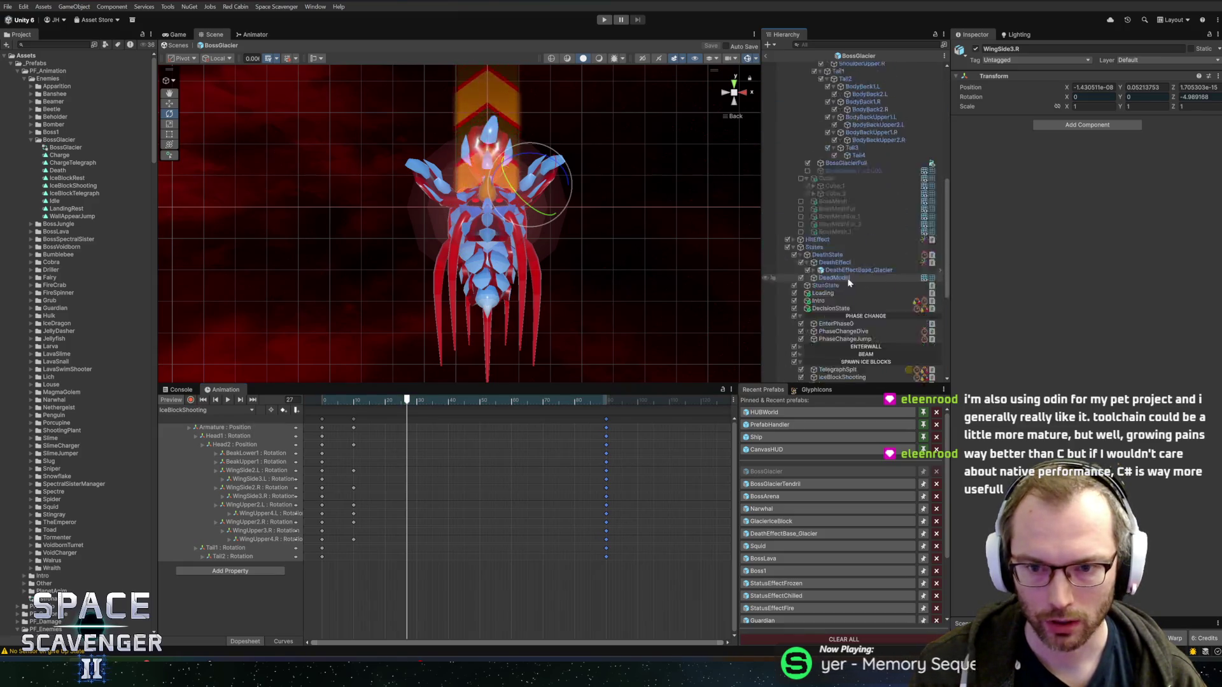
Enable Set Animation on the TelegraphSpit state with animation name IceBlockTelegraph.
scroll(843, 286, up, 2)
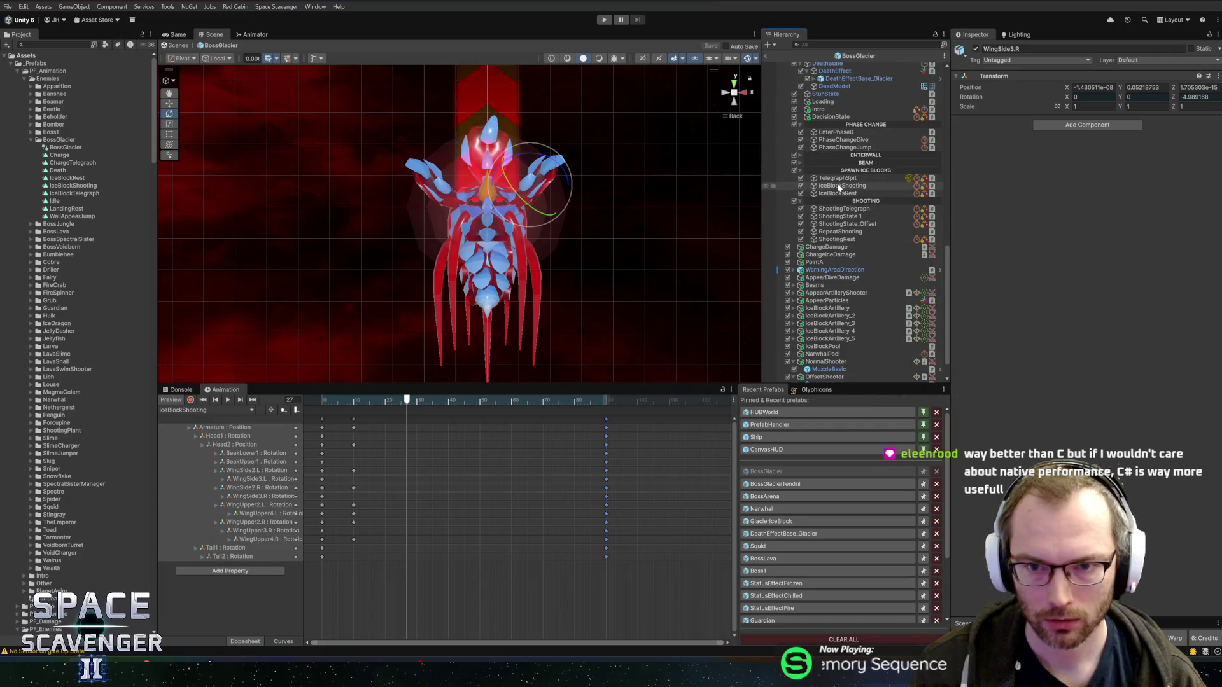
click(842, 185)
click(845, 178)
click(1068, 221)
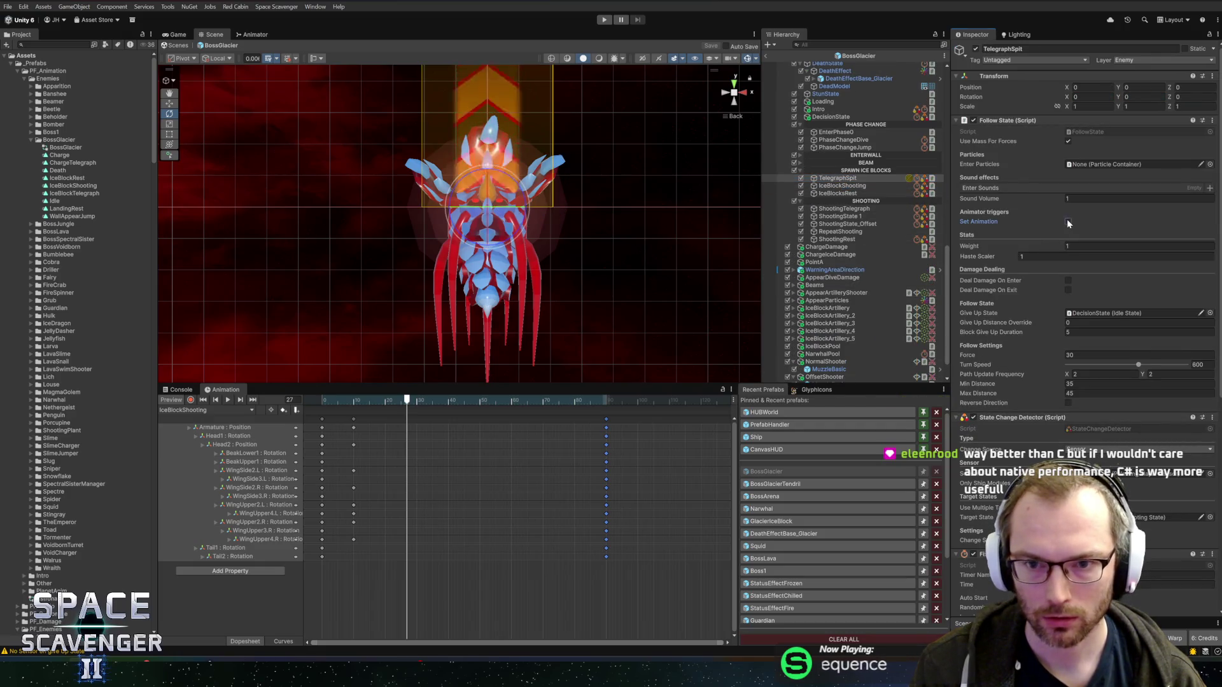
click(1083, 230)
text(Ice)
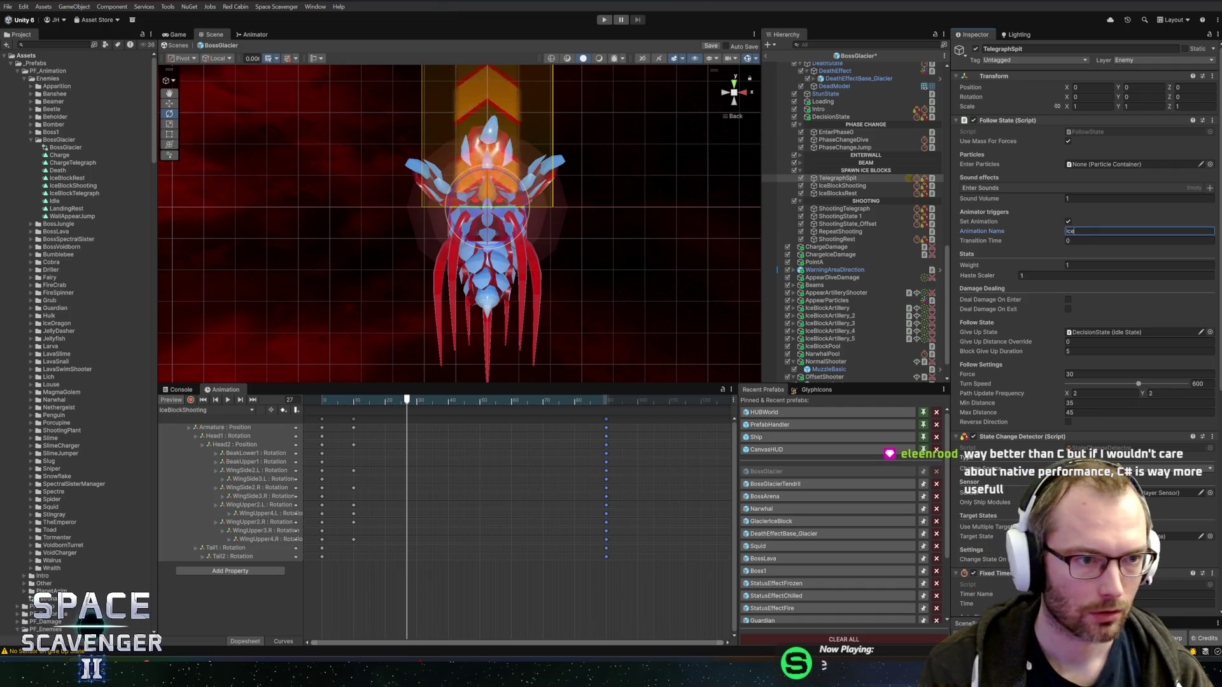
text(BlockTelegraph)
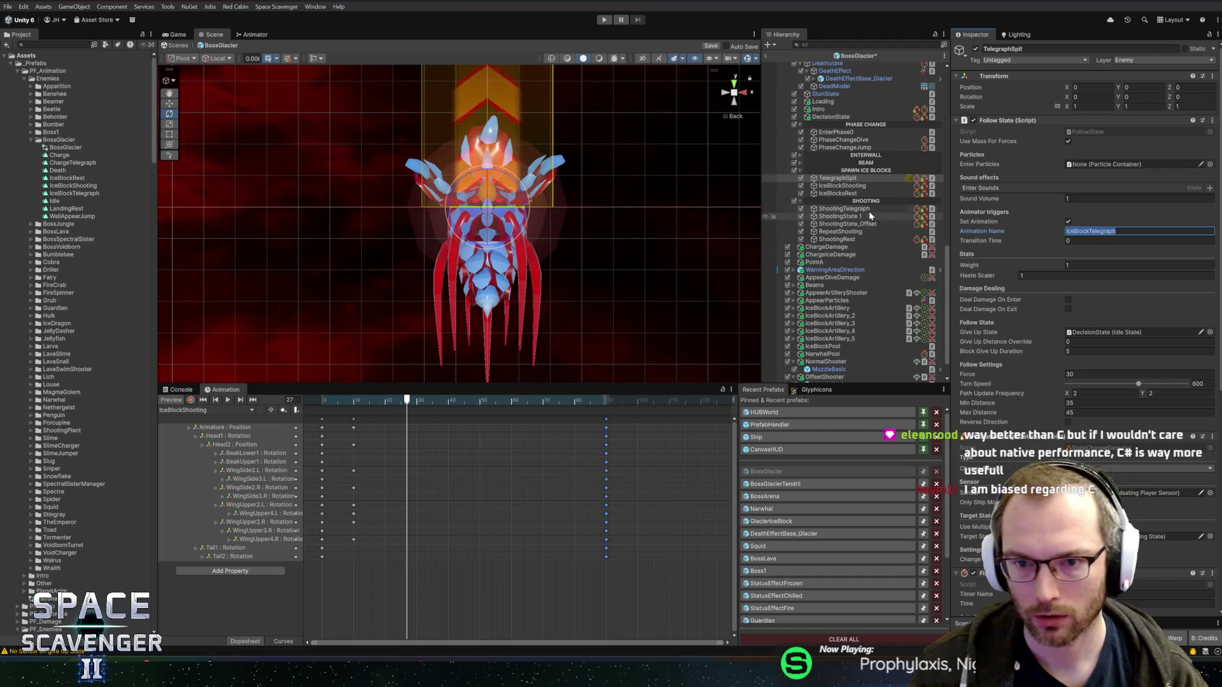
Enable Set Animation on IceBlockShooting with name IceBlockShooting, save the prefab and exit it.
click(842, 185)
click(1068, 221)
click(1082, 231)
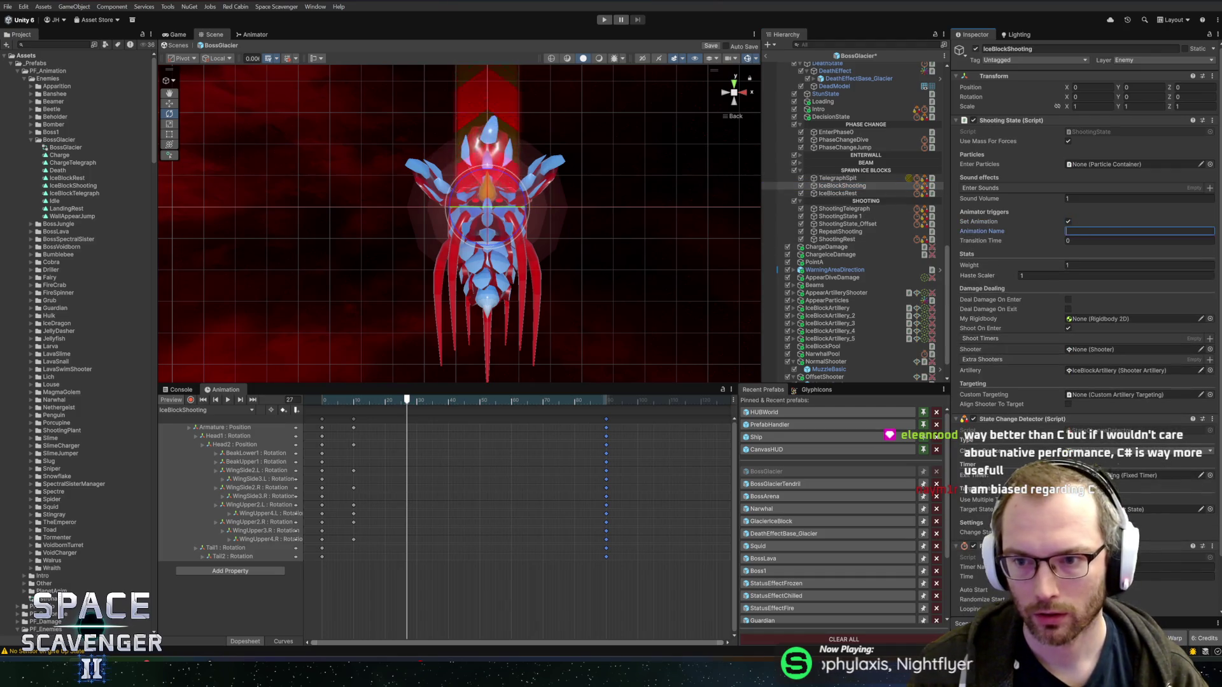
text(IceBlockTelegraph)
key(BackSpace)
key(BackSpace)
key(BackSpace)
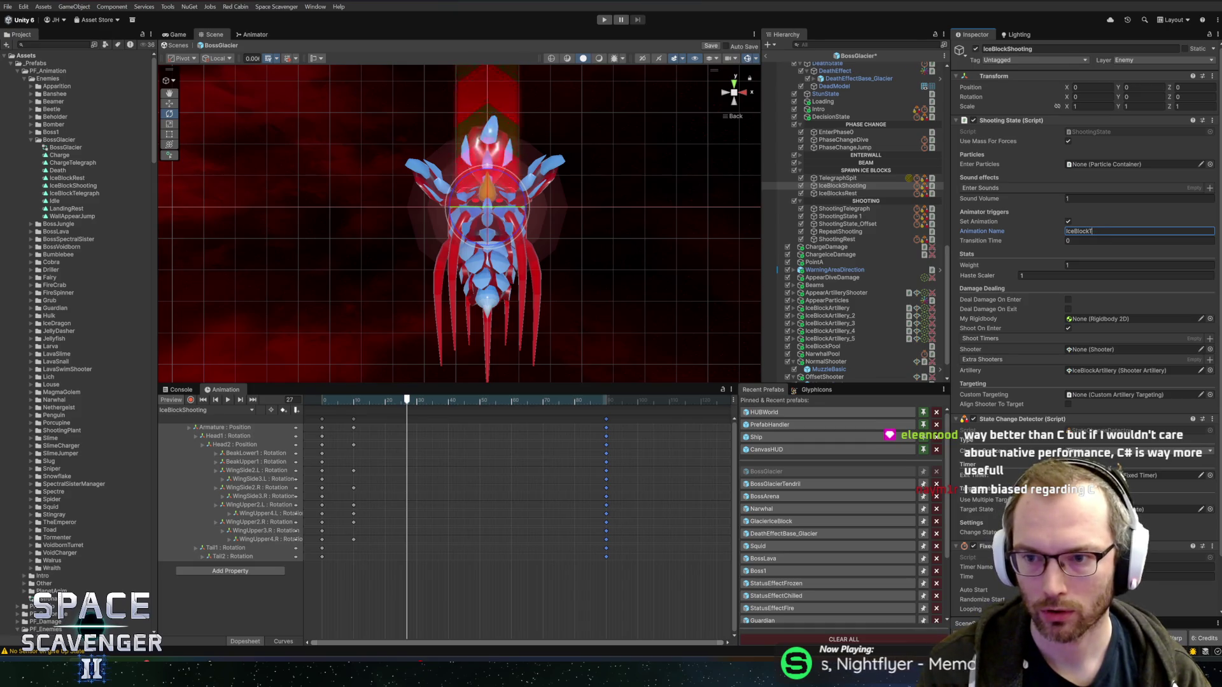
text(hooting)
key(ctrl+s)
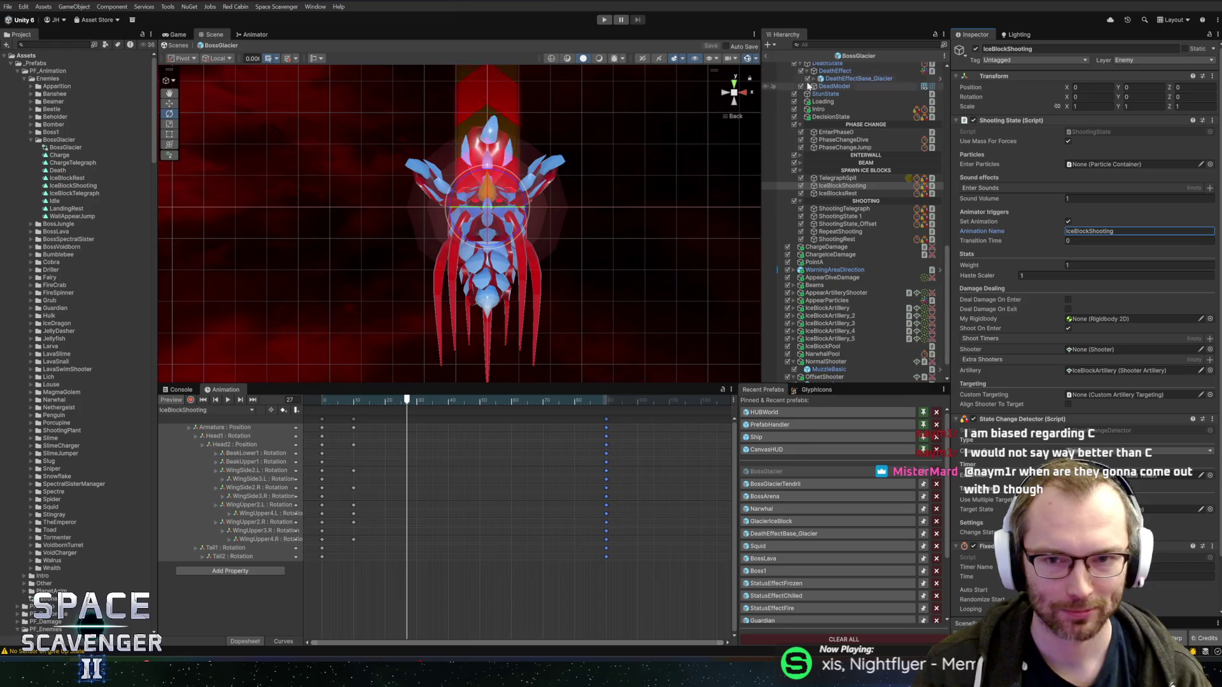
click(769, 54)
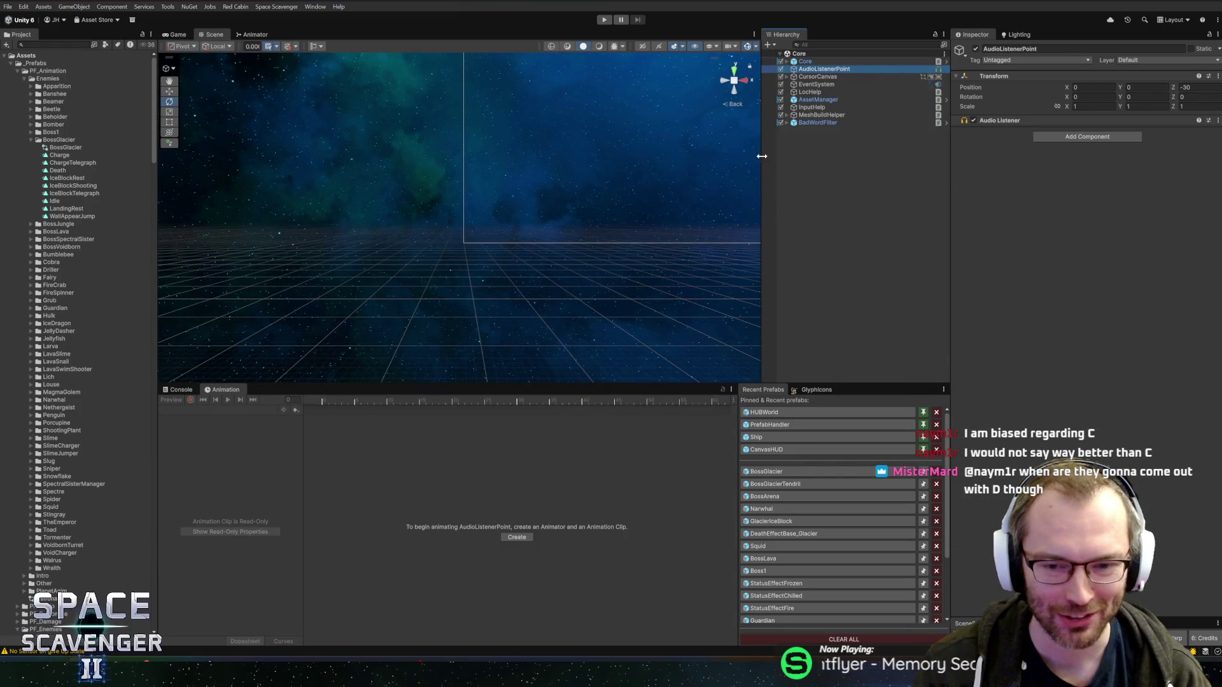
Start Play mode and maximize the Game view for the Prince of Frost fight.
click(604, 19)
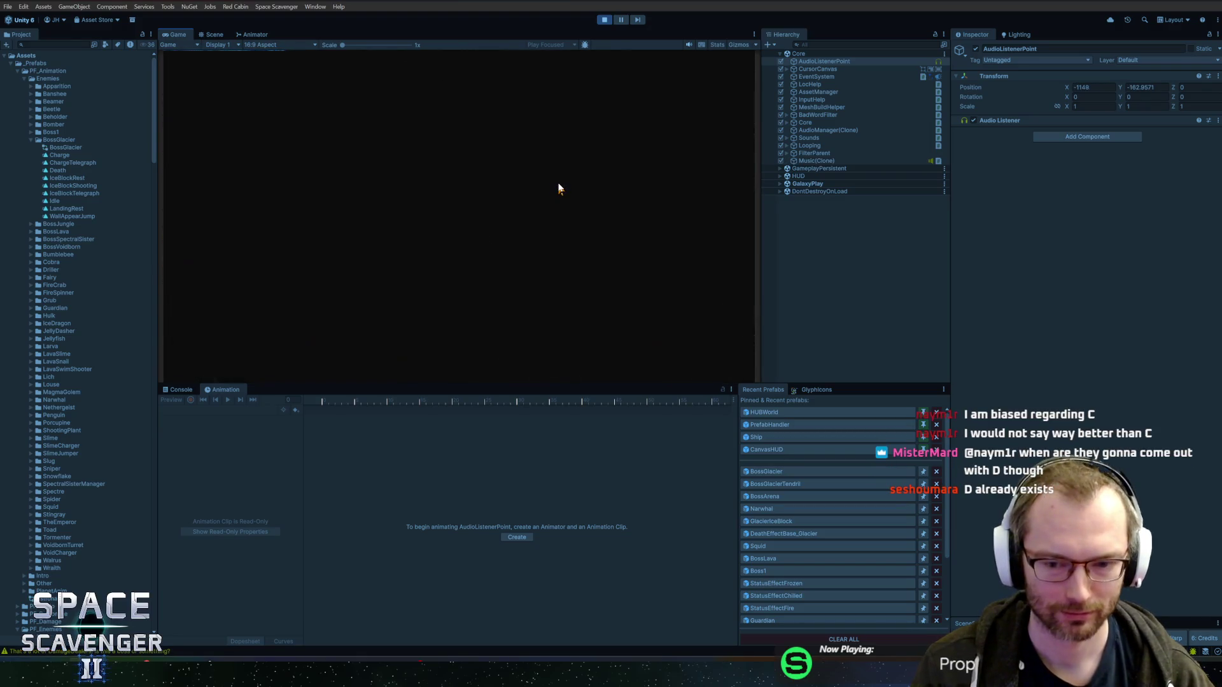
double_click(181, 37)
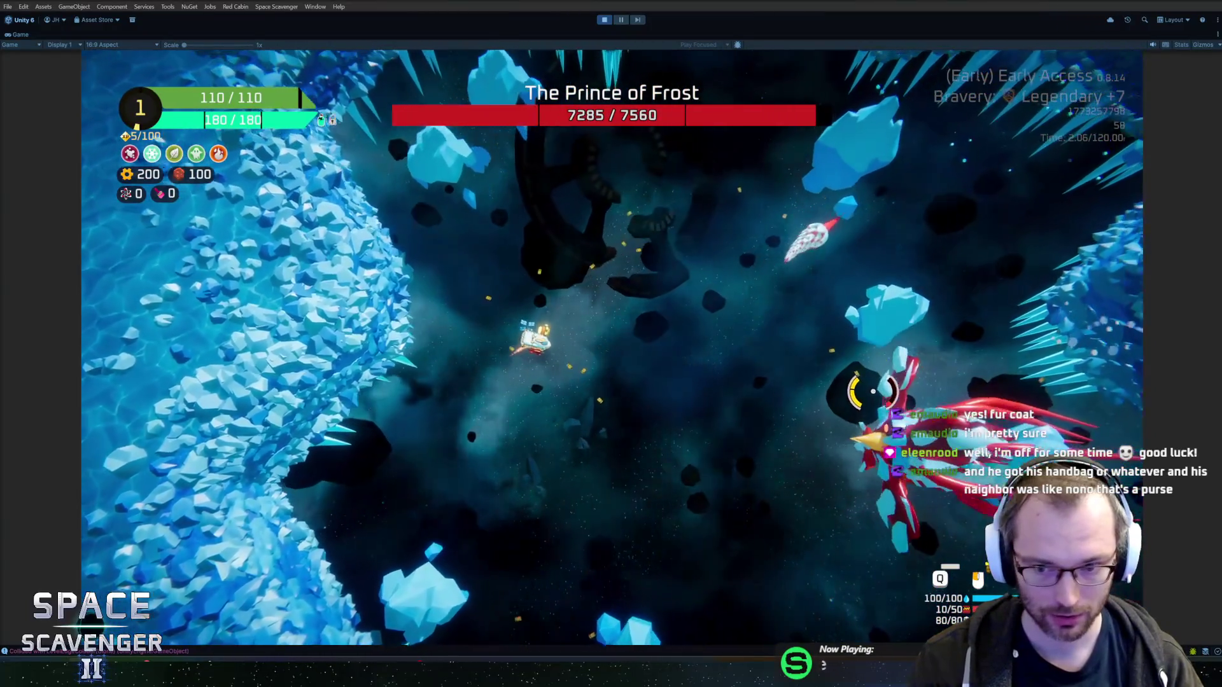
Pause and resume the boss fight, then stop Play mode with Ctrl+P.
key(Escape)
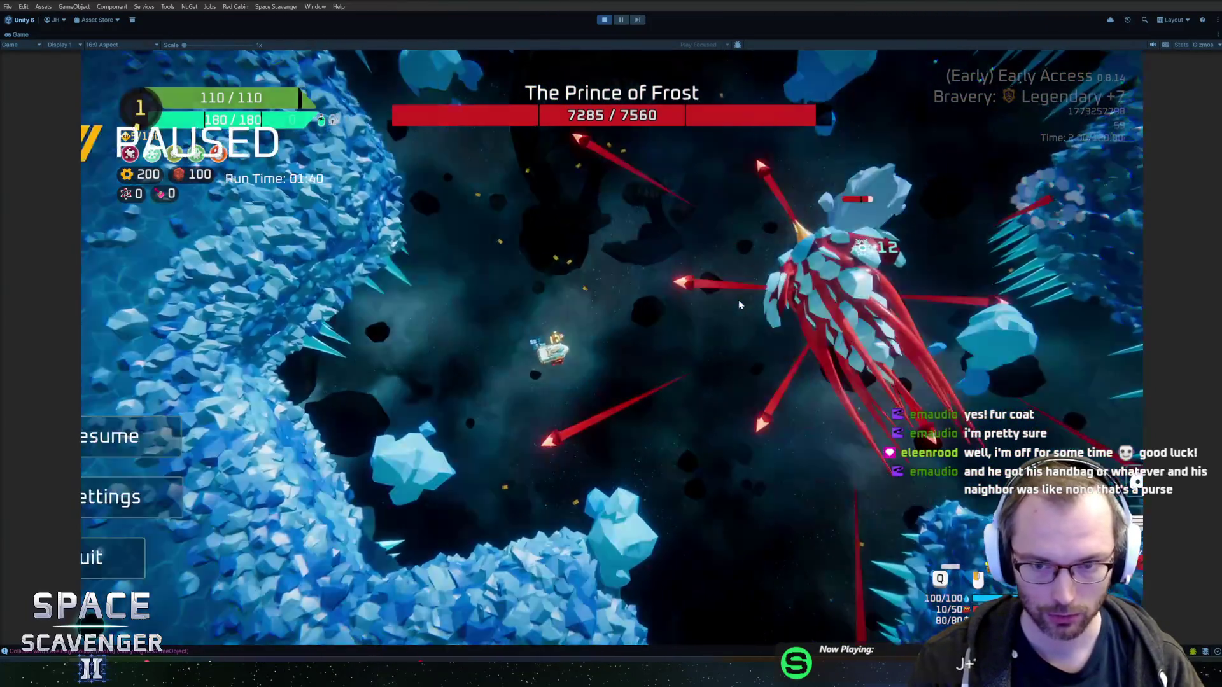
key(Escape)
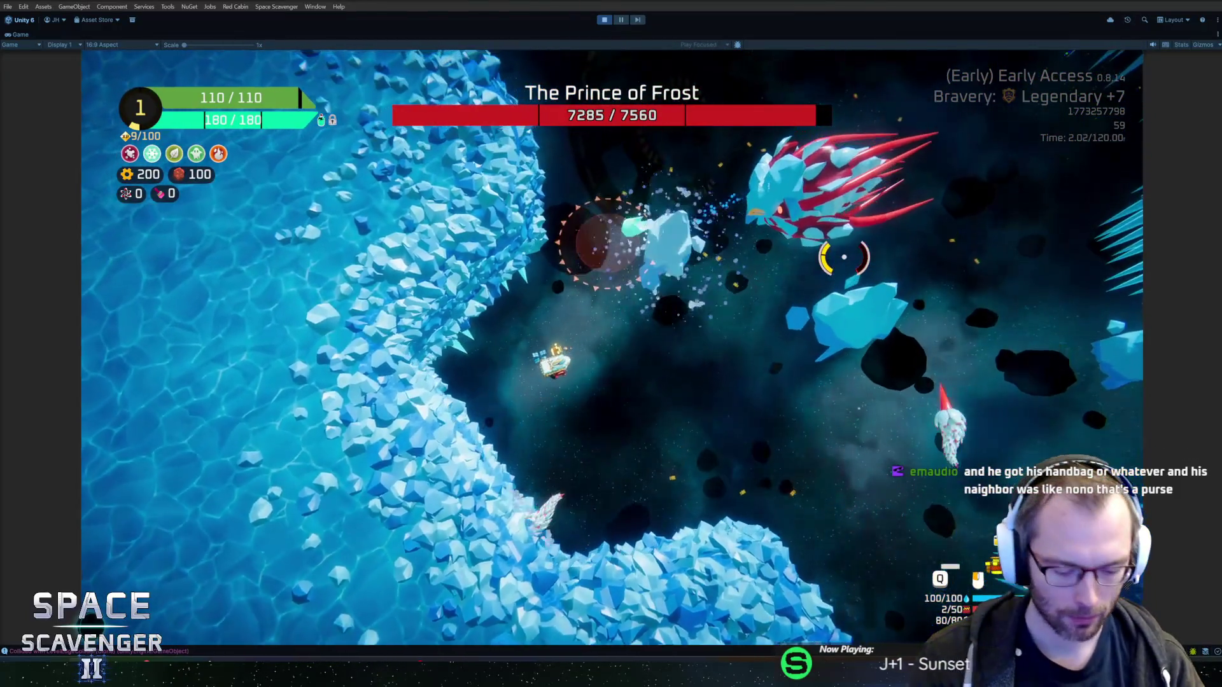
key(ctrl+p)
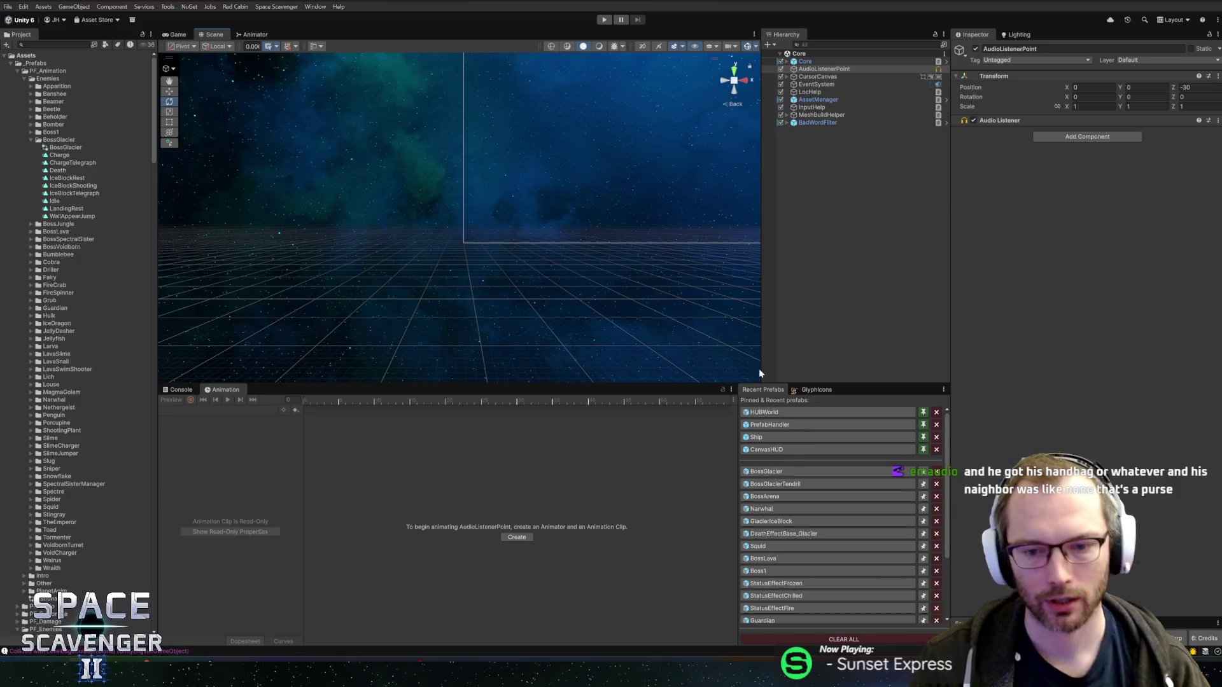
click(773, 472)
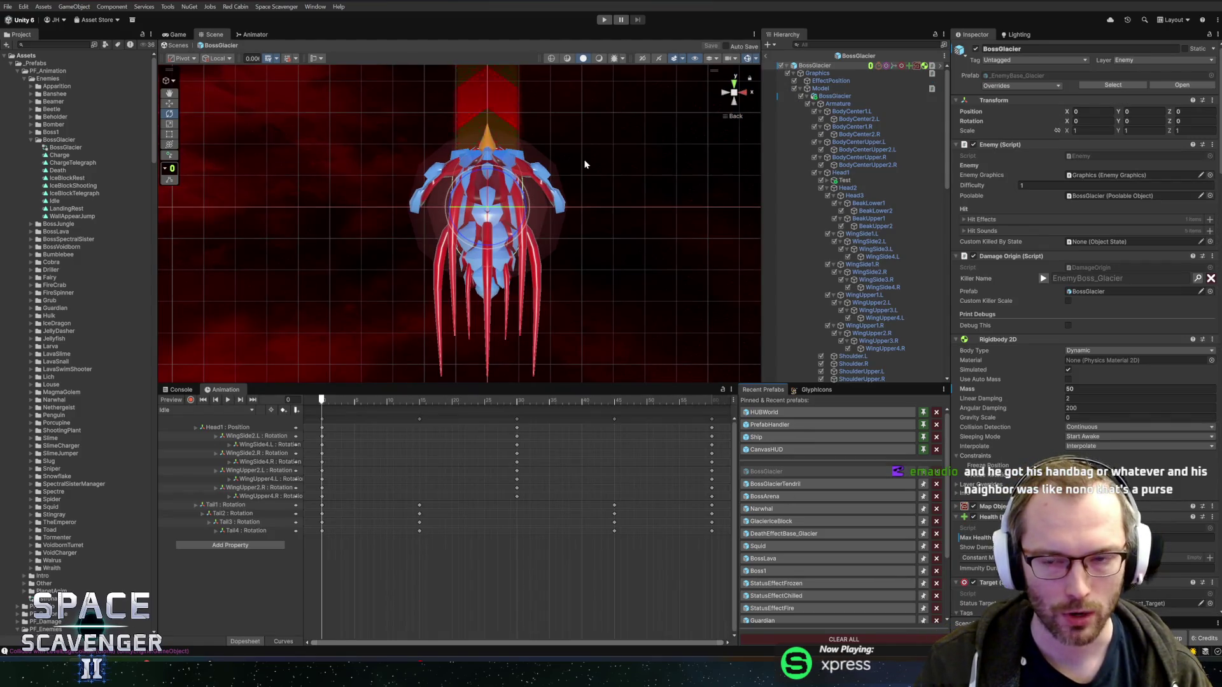
scroll(576, 172, up, 4)
key(w)
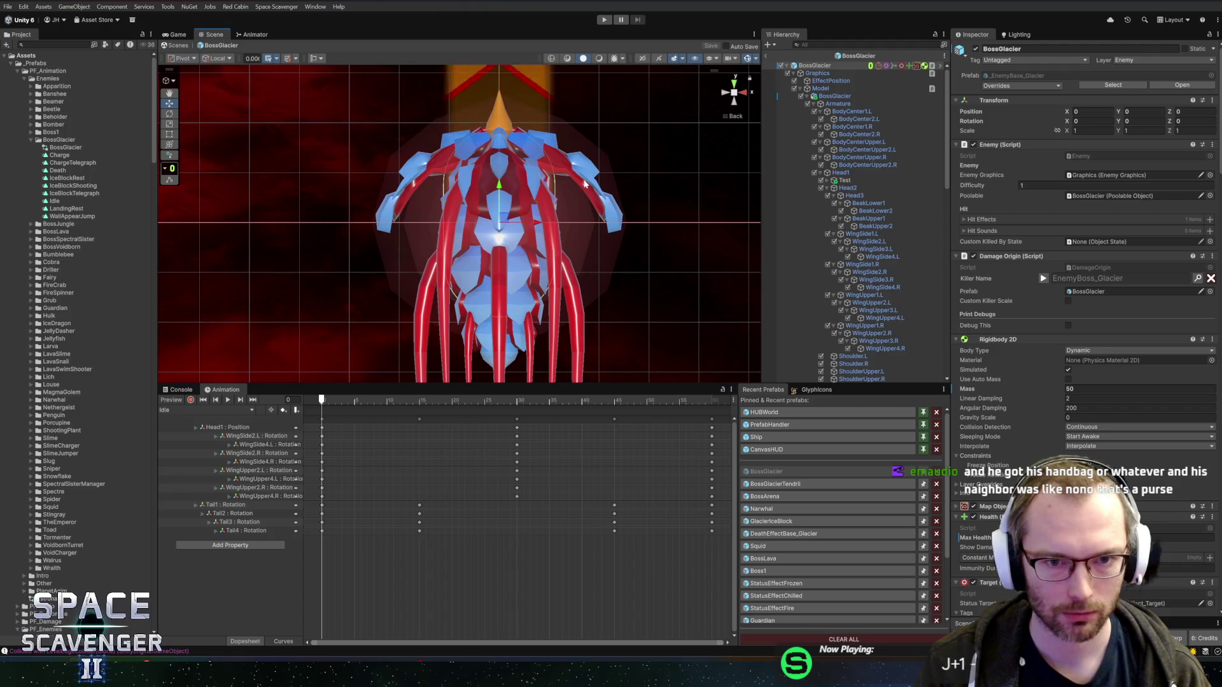
scroll(559, 226, down, 3)
scroll(578, 185, up, 3)
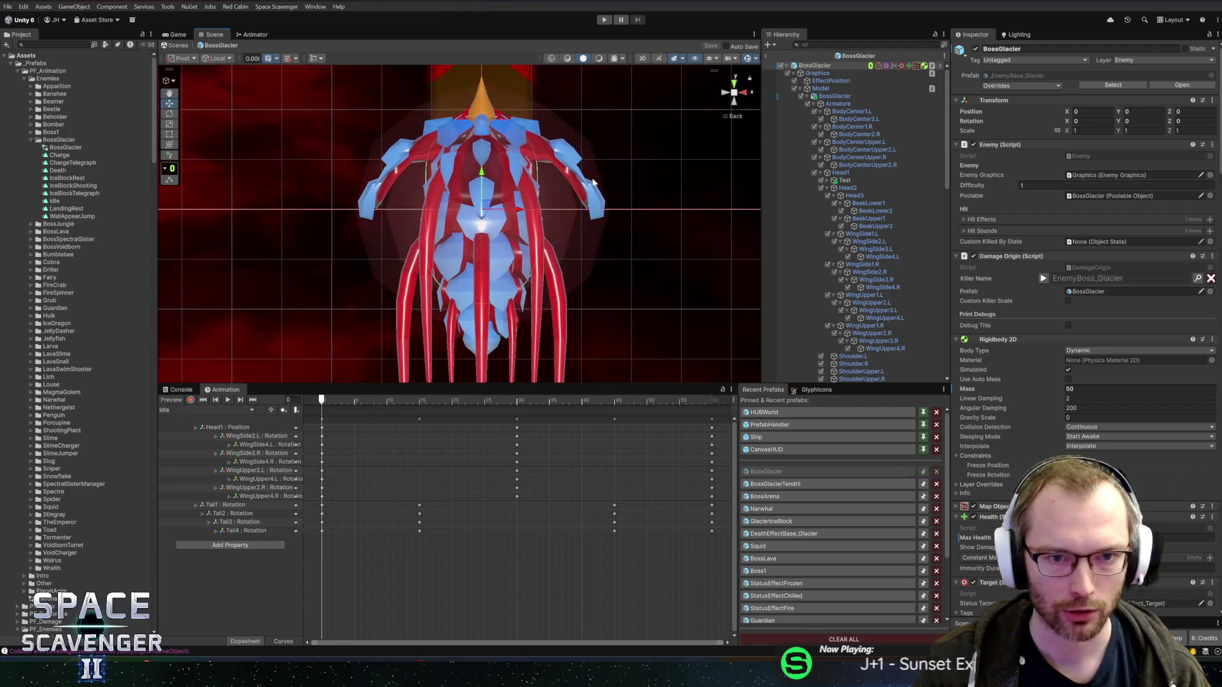
scroll(593, 191, down, 3)
scroll(586, 234, up, 2)
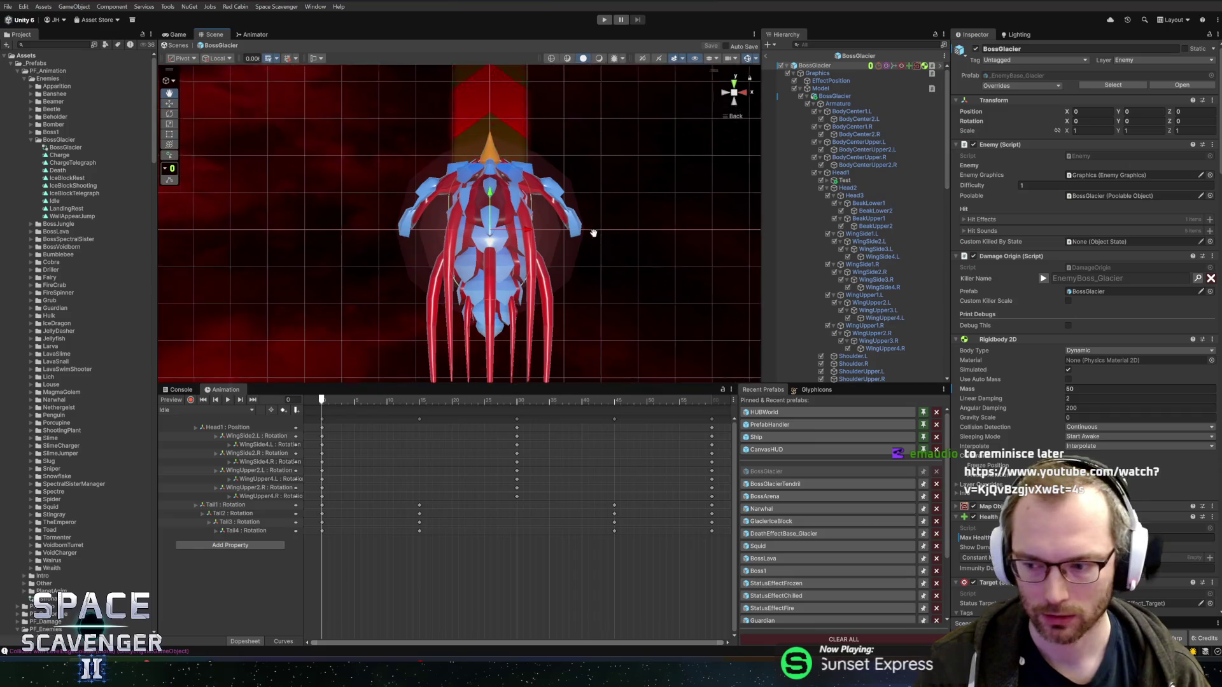
drag(593, 233, 631, 176)
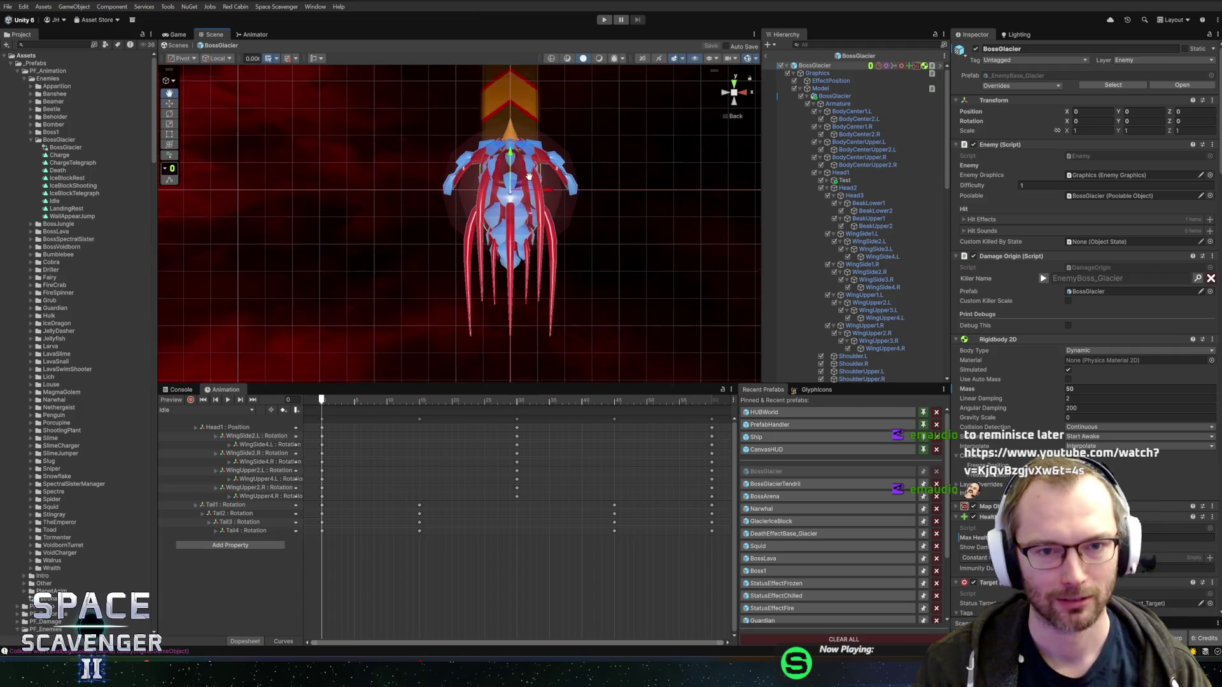
scroll(538, 180, down, 1)
scroll(670, 184, up, 3)
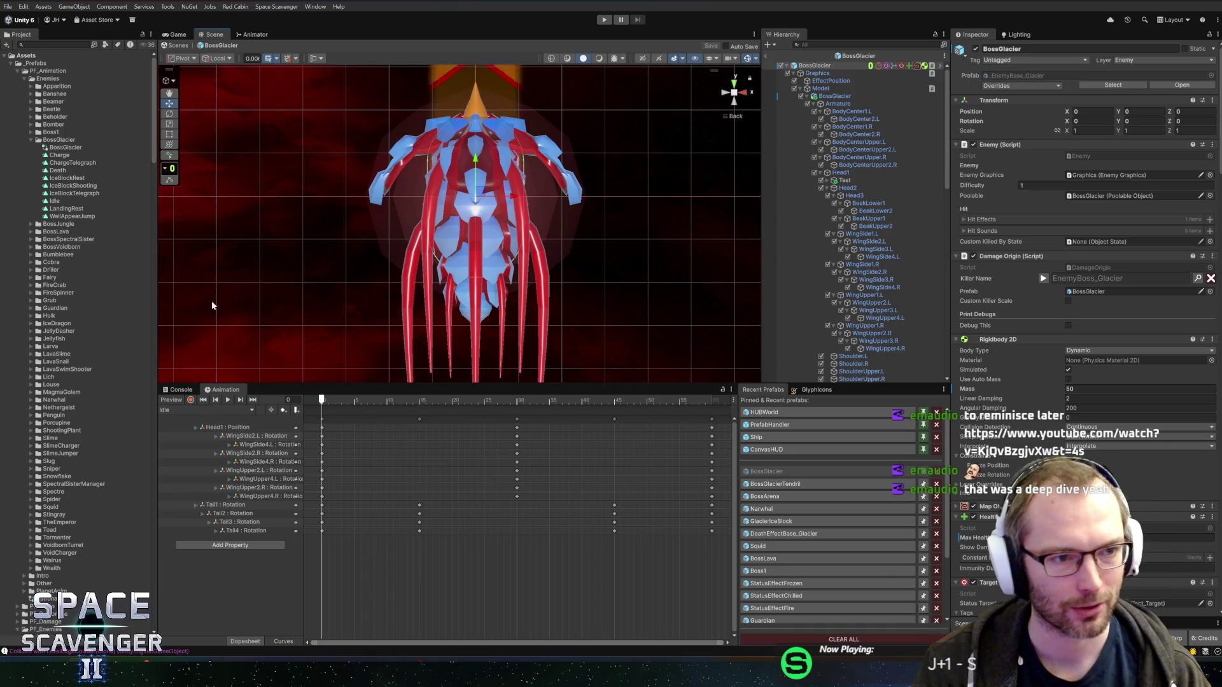
scroll(532, 212, down, 3)
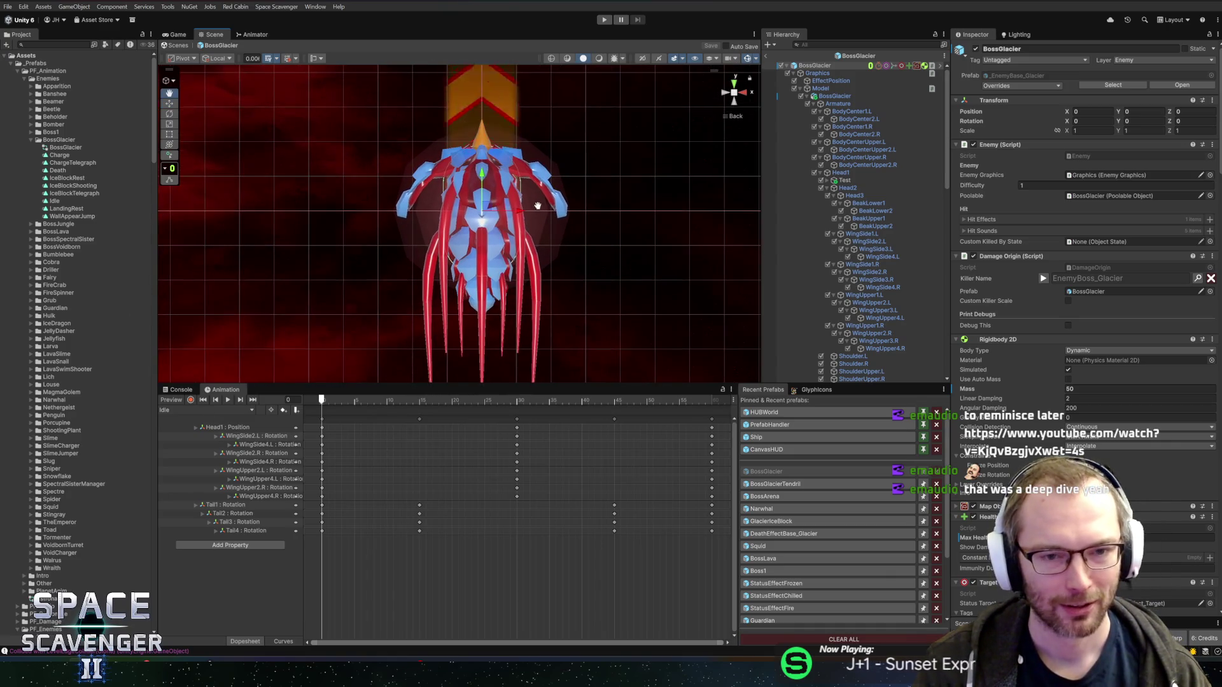
scroll(538, 172, up, 1)
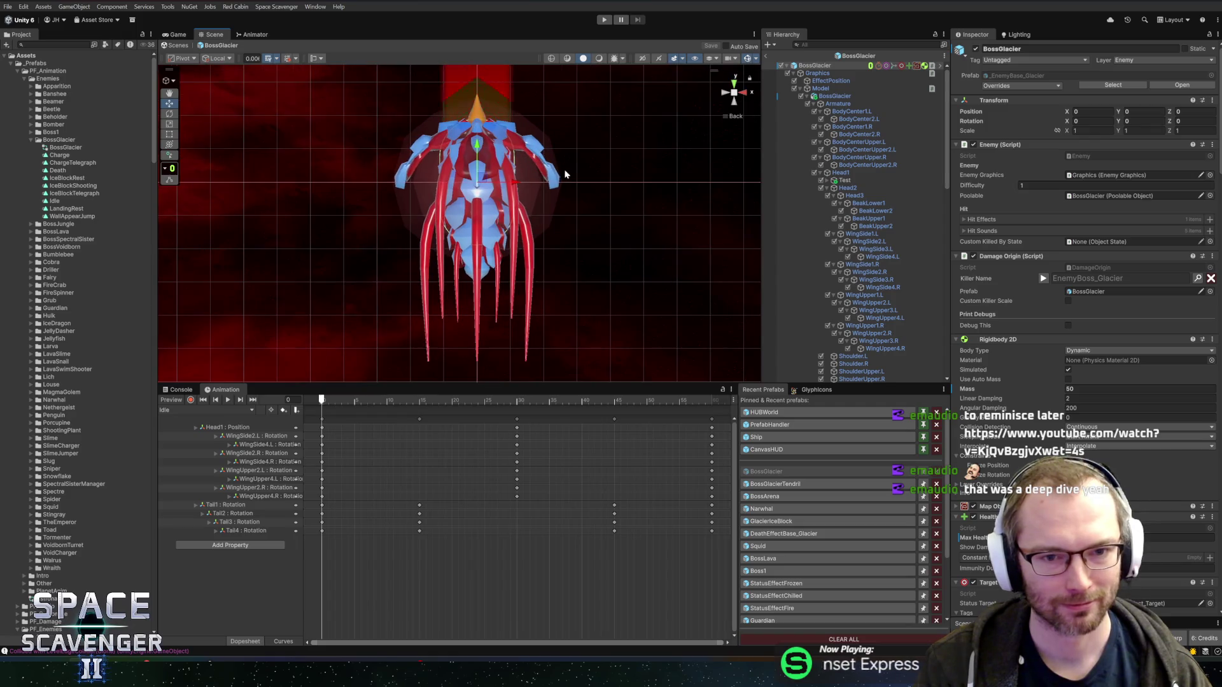
drag(565, 174, 585, 156)
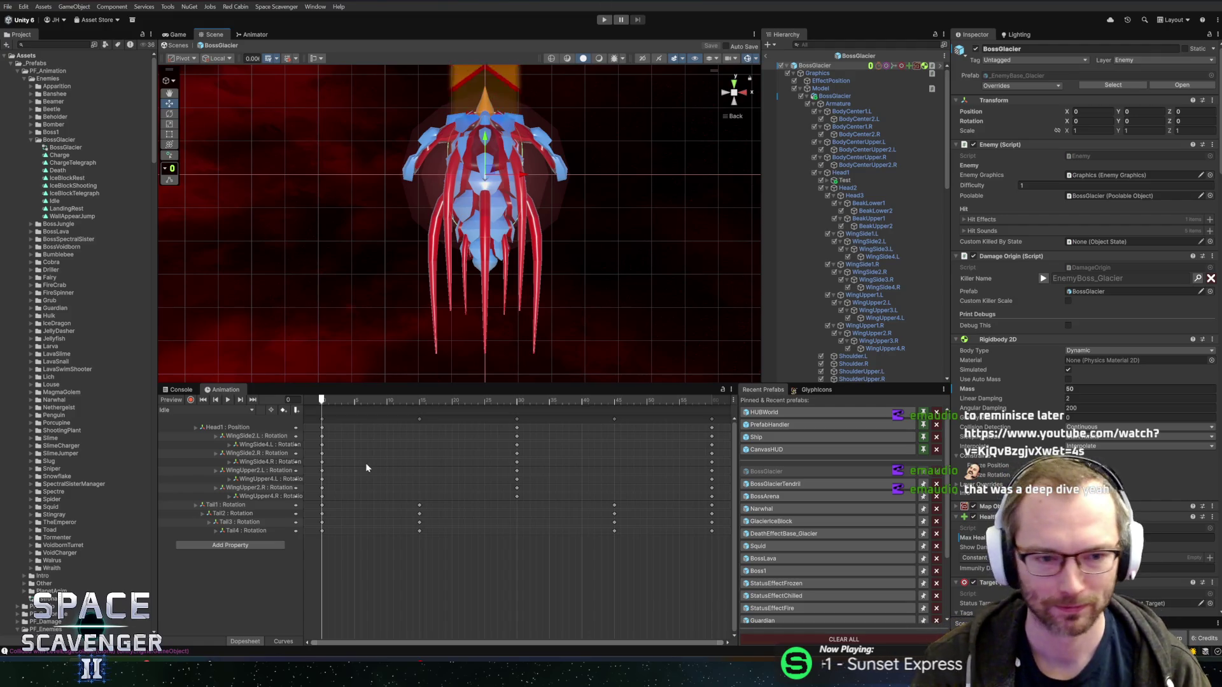
click(205, 410)
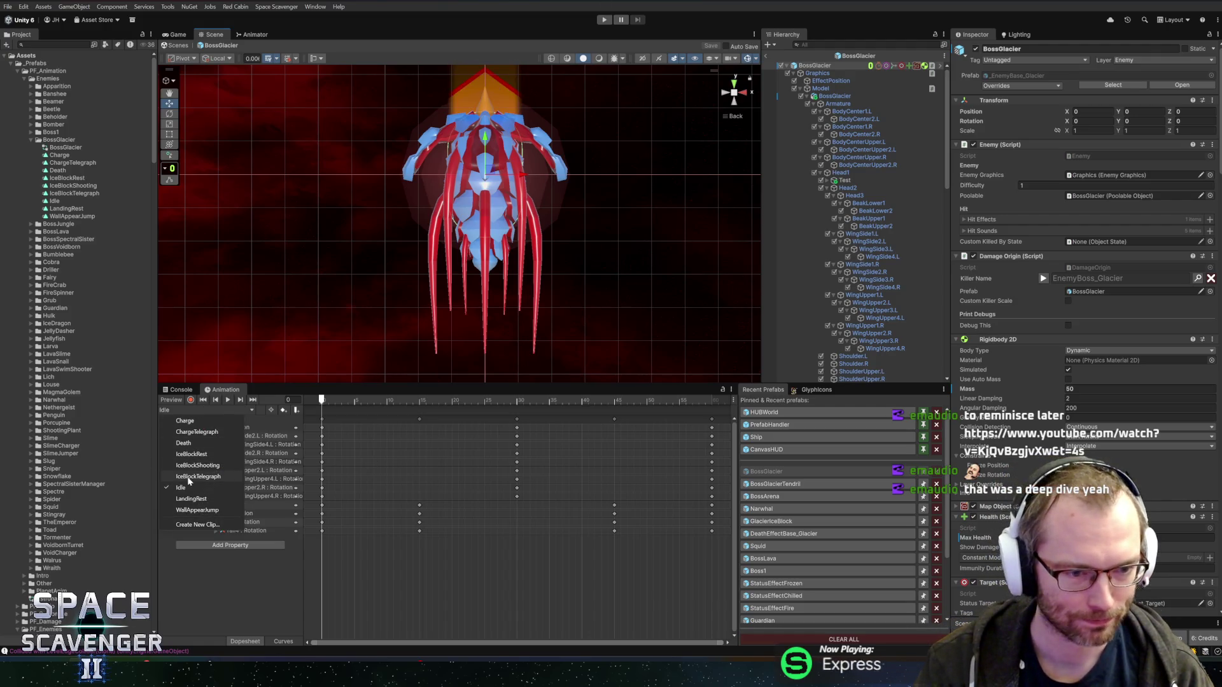
Switch to the IceBlockRest clip and delete all its Model and Cube keyframes.
click(191, 454)
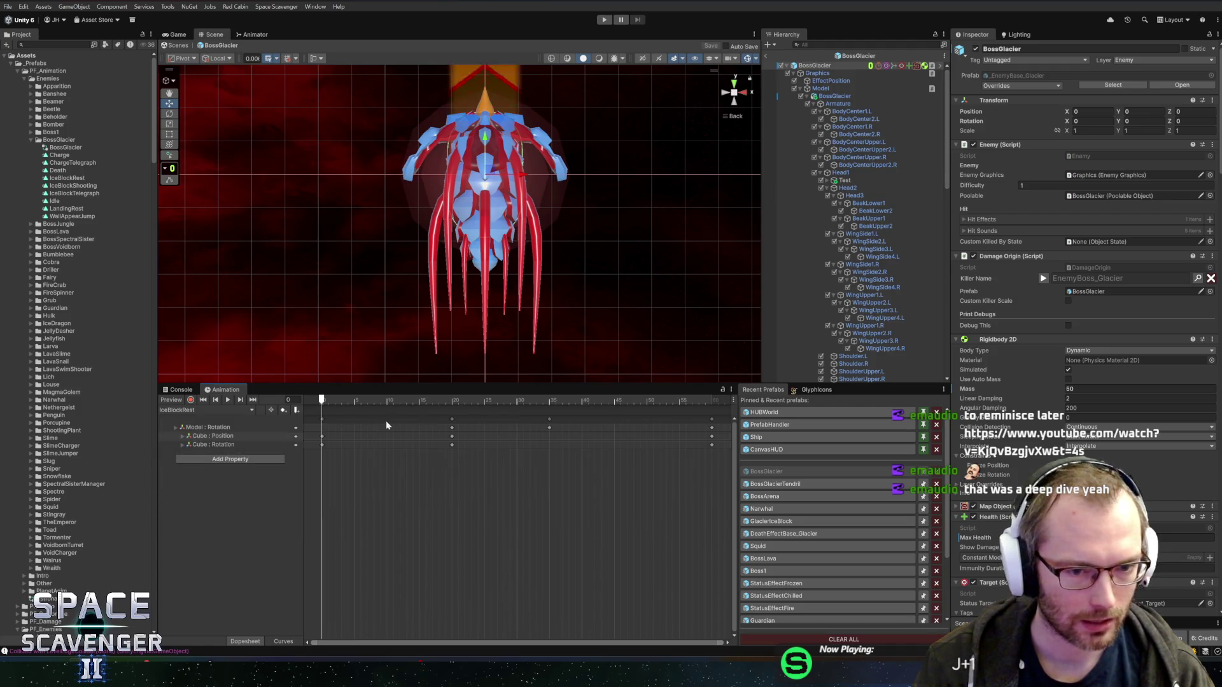
mouse_move(382, 401)
mouse_down()
mouse_move(653, 401)
mouse_move(321, 419)
mouse_move(645, 391)
mouse_up()
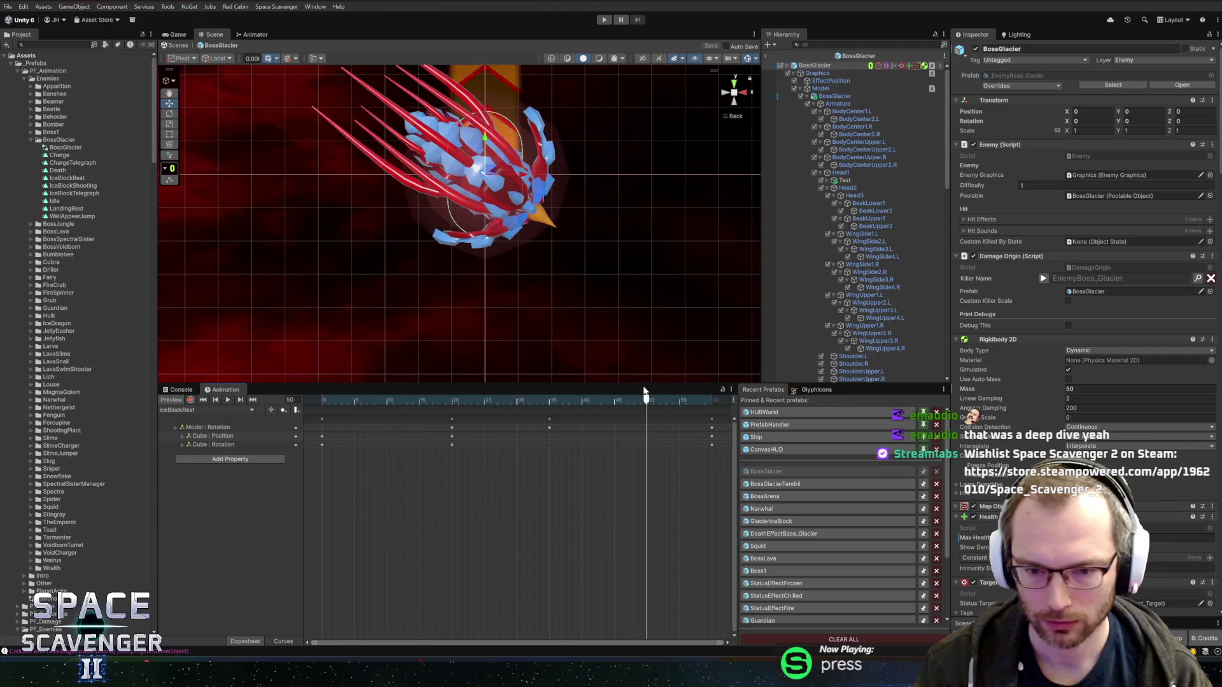
mouse_move(707, 455)
mouse_down()
mouse_move(312, 423)
mouse_move(345, 400)
mouse_move(310, 404)
mouse_up()
key(Delete)
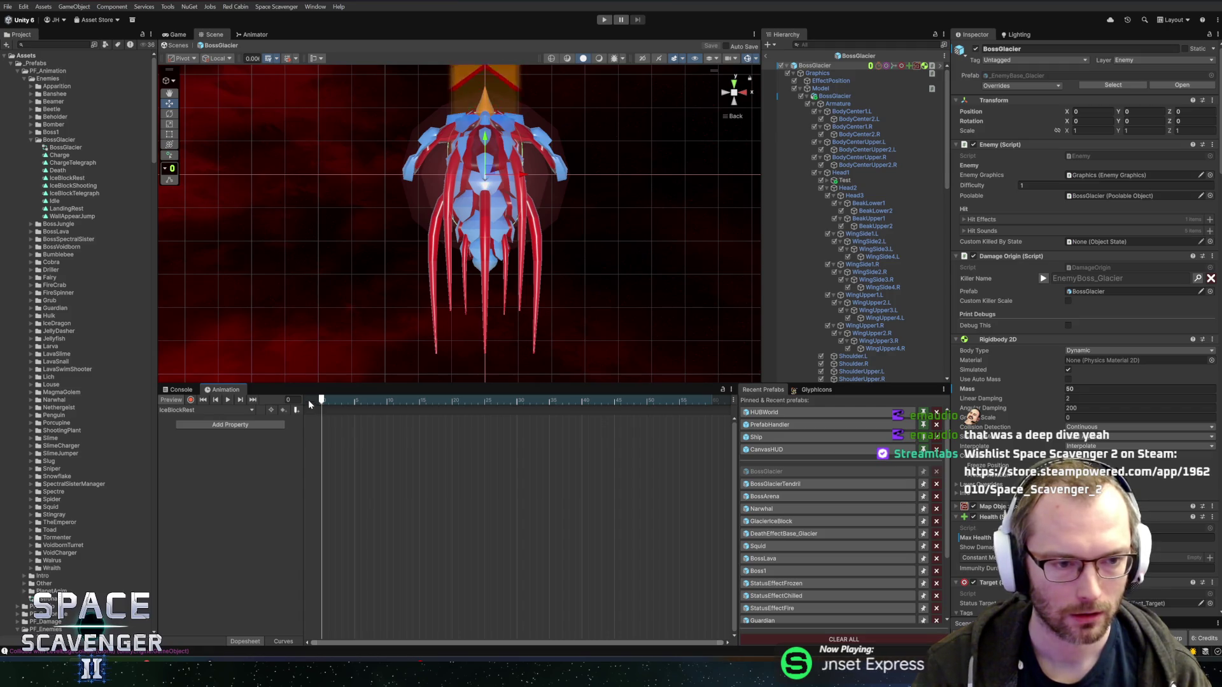
Copy every keyframe from the Idle clip and paste them into IceBlockRest.
click(57, 200)
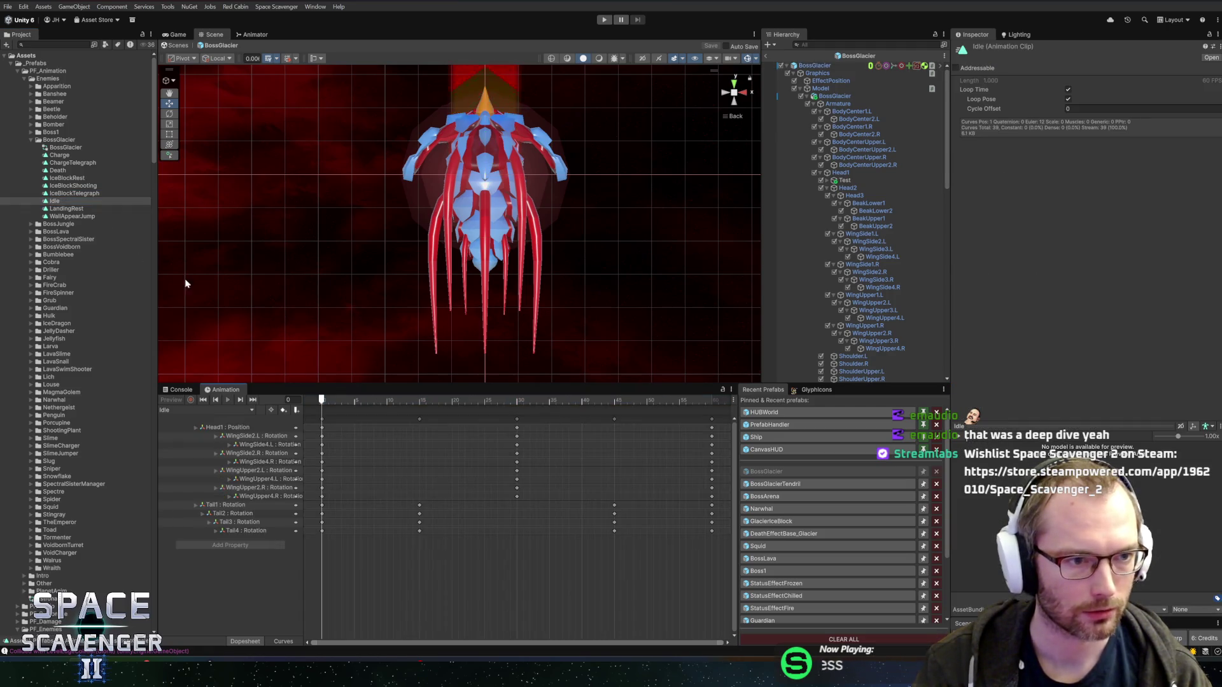
mouse_move(697, 565)
mouse_down()
mouse_move(580, 422)
mouse_move(357, 376)
mouse_up()
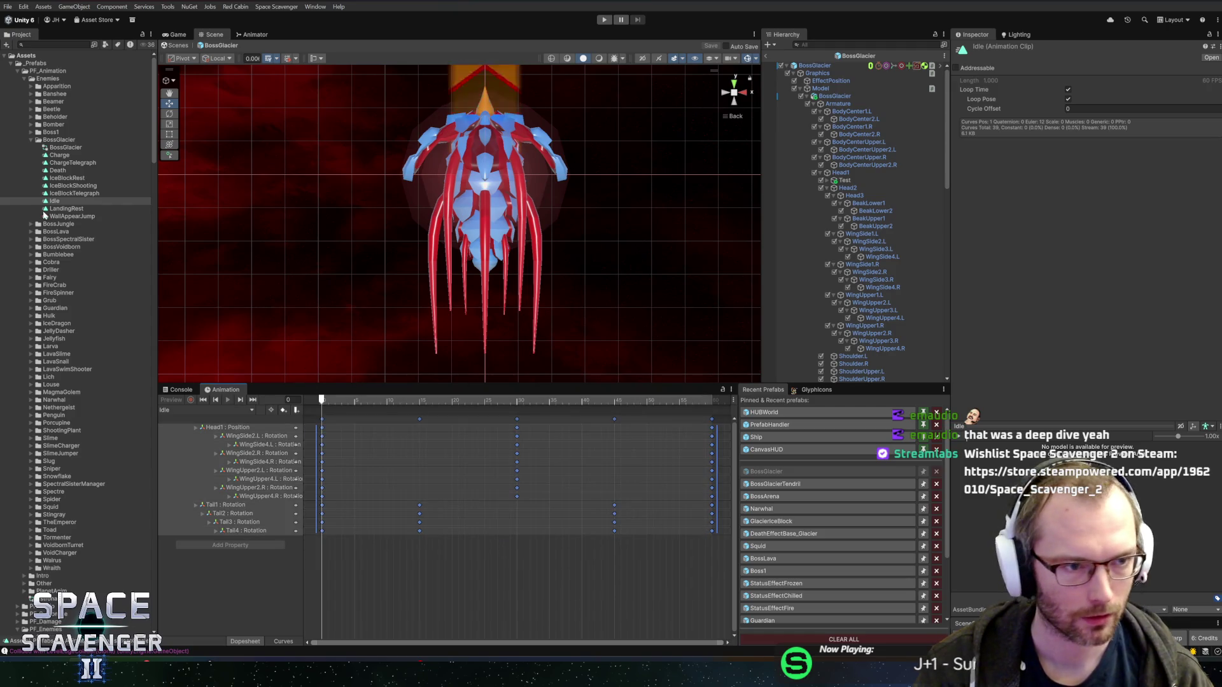
click(68, 178)
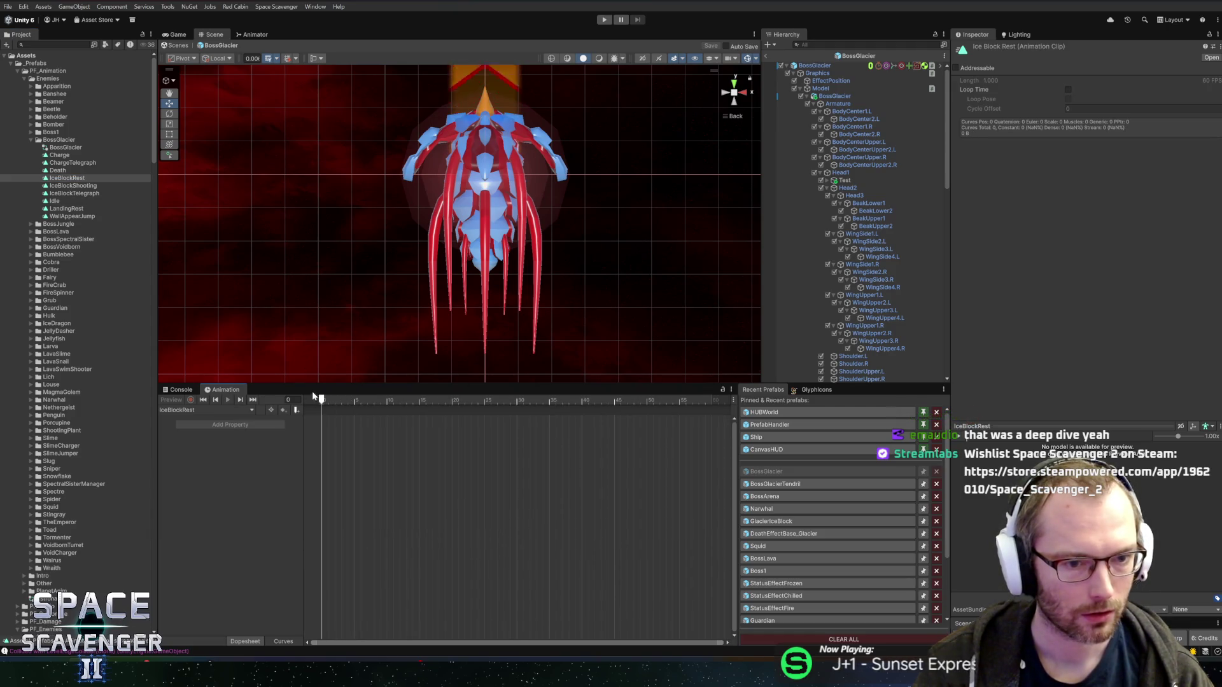
key(ctrl+v)
click(726, 563)
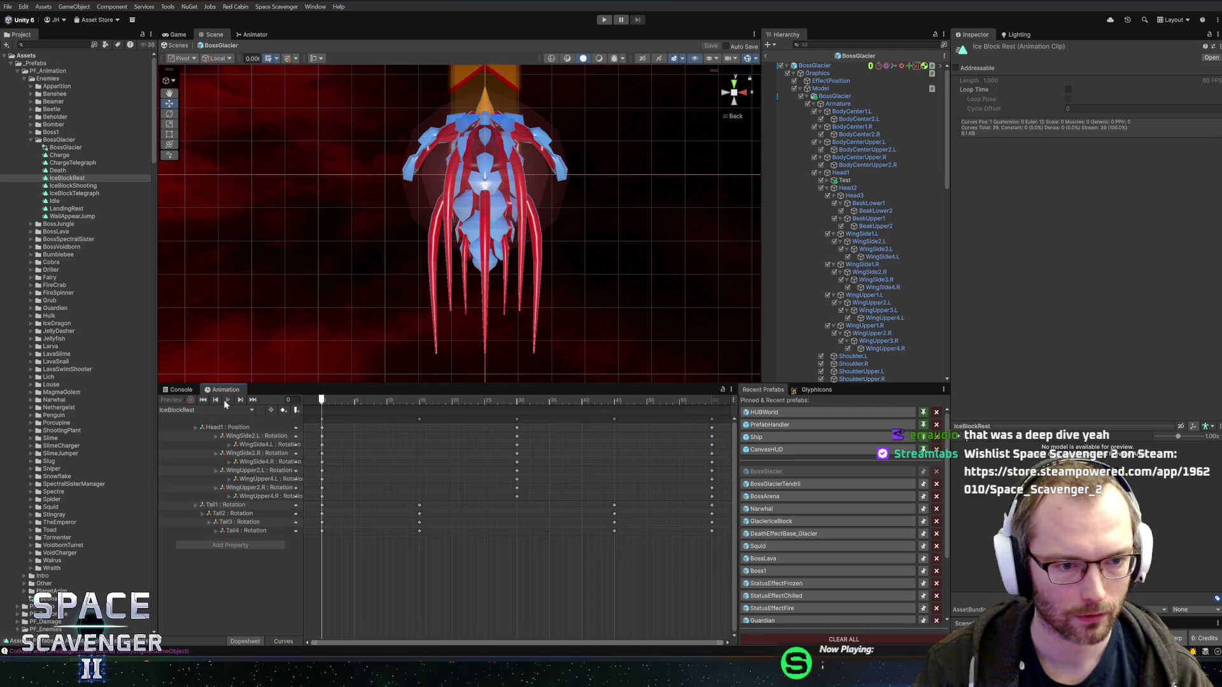
Reselect the BossGlacier root and reload the IceBlockRest clip in the Animation window.
click(590, 248)
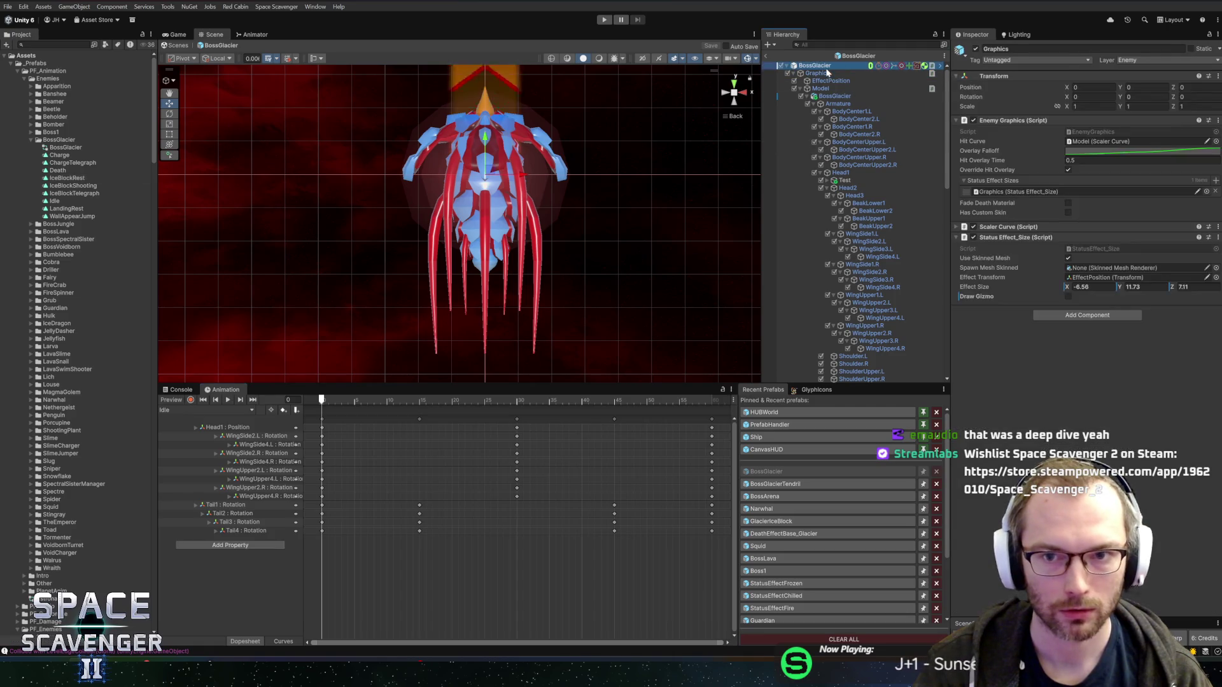
click(215, 410)
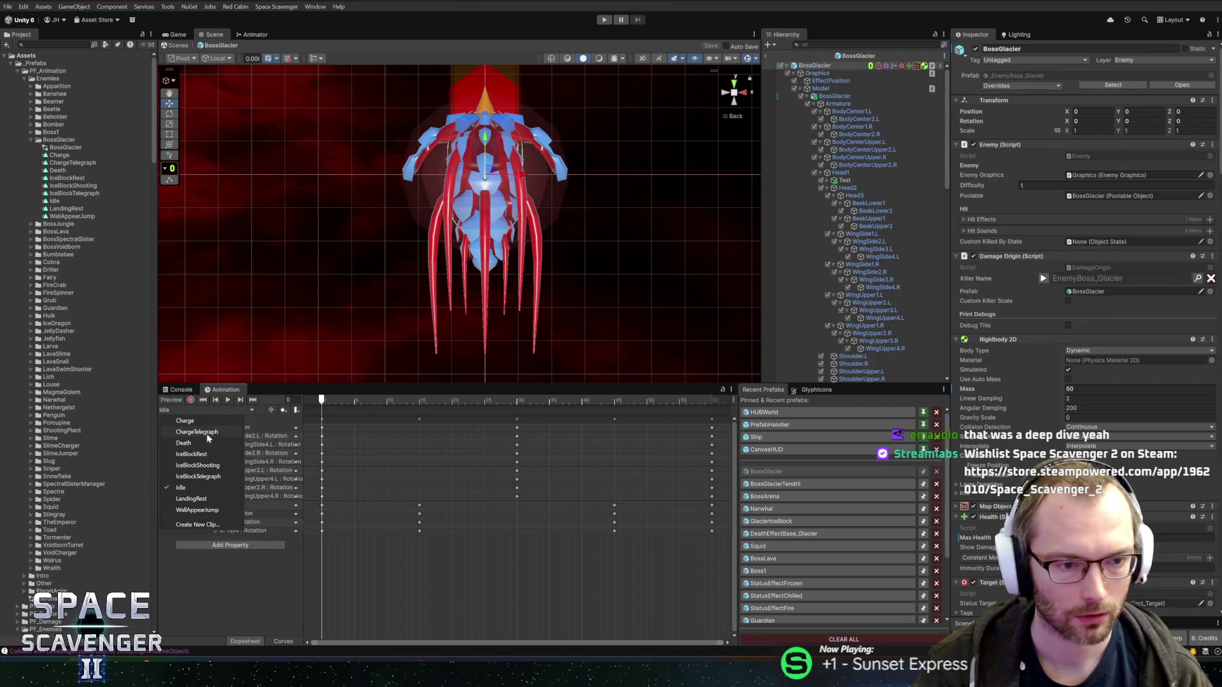
click(196, 454)
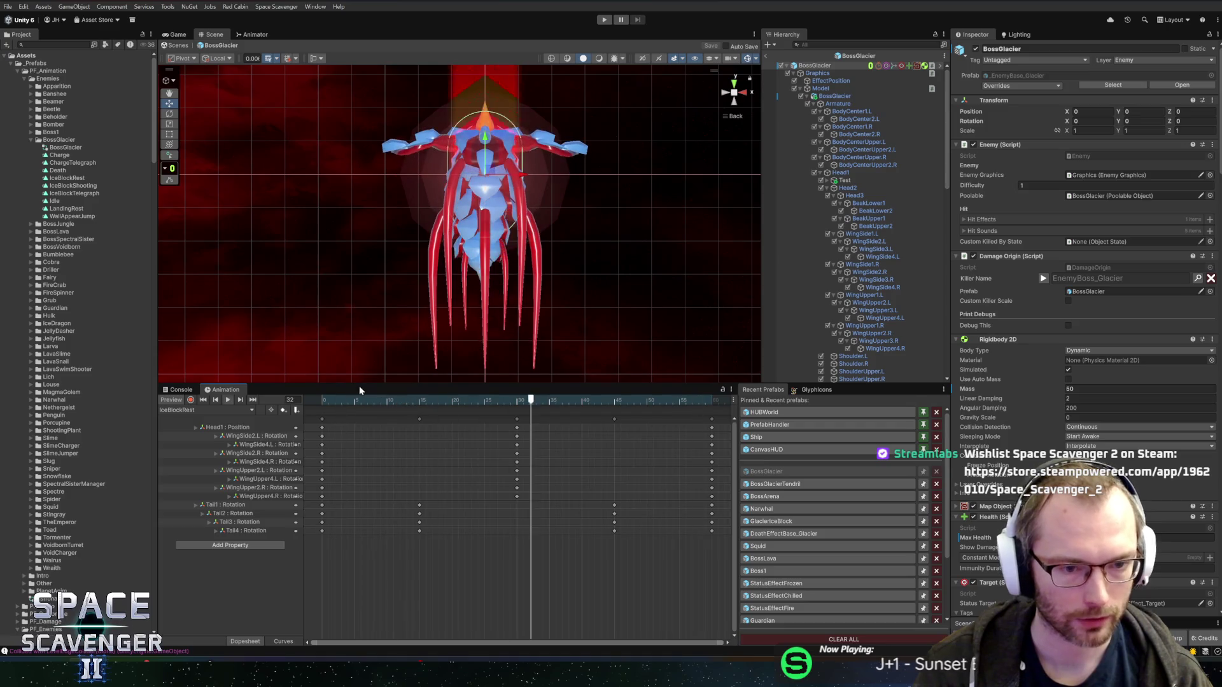
click(188, 410)
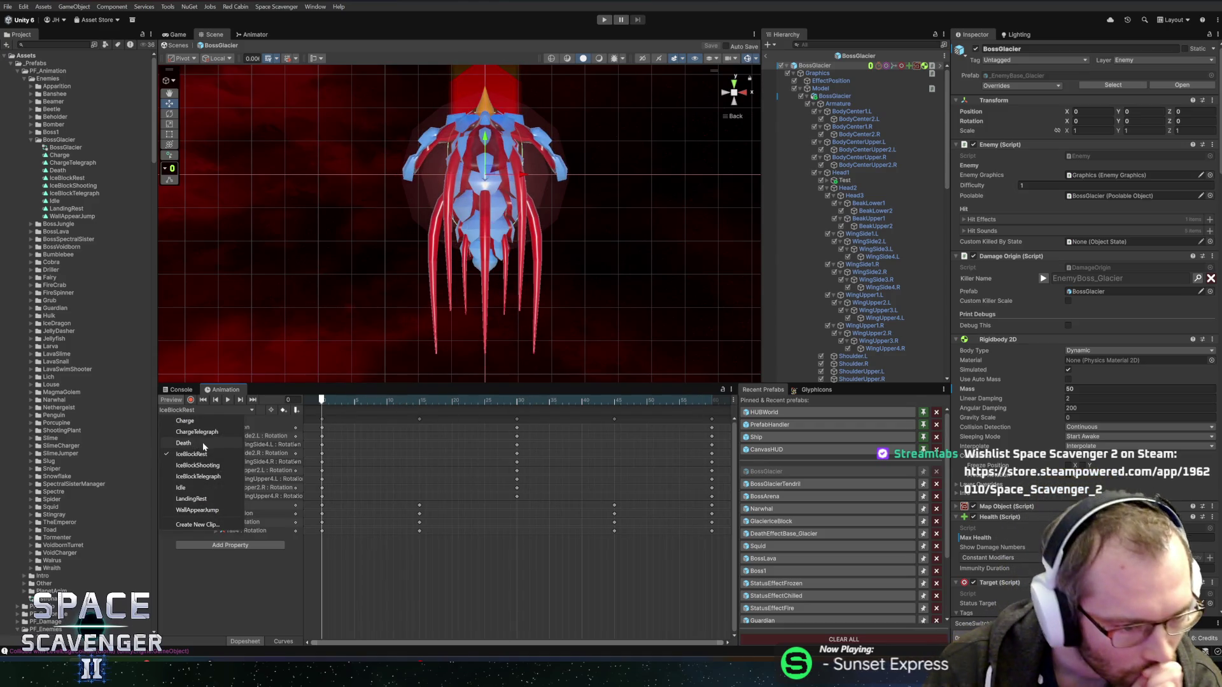
Select all IceBlockTelegraph keyframes and stretch the clip end from frame 40 to 80.
click(198, 476)
scroll(413, 470, down, 5)
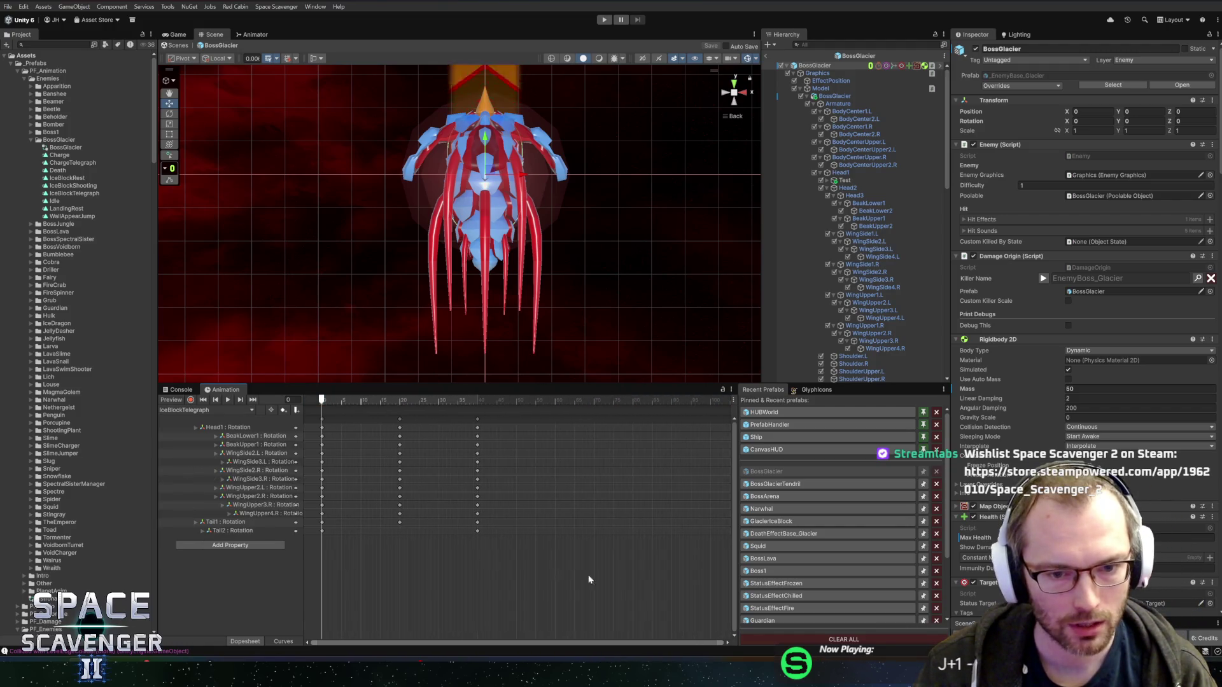
drag(586, 576, 311, 415)
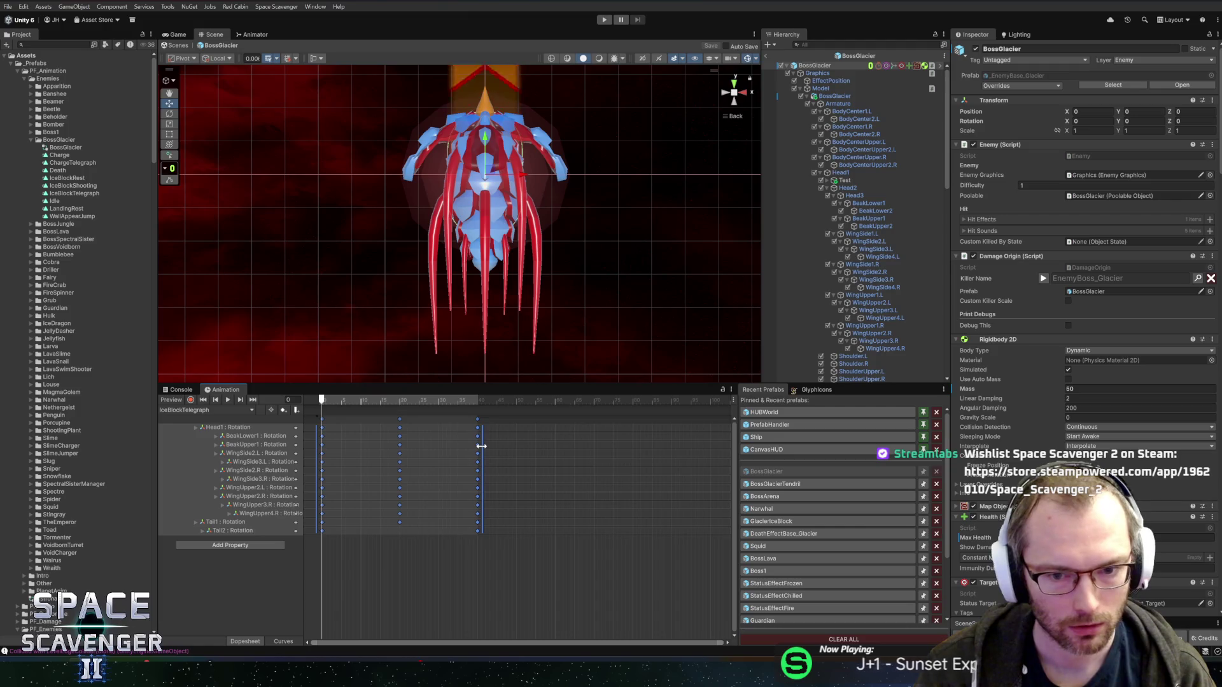
drag(482, 446, 679, 452)
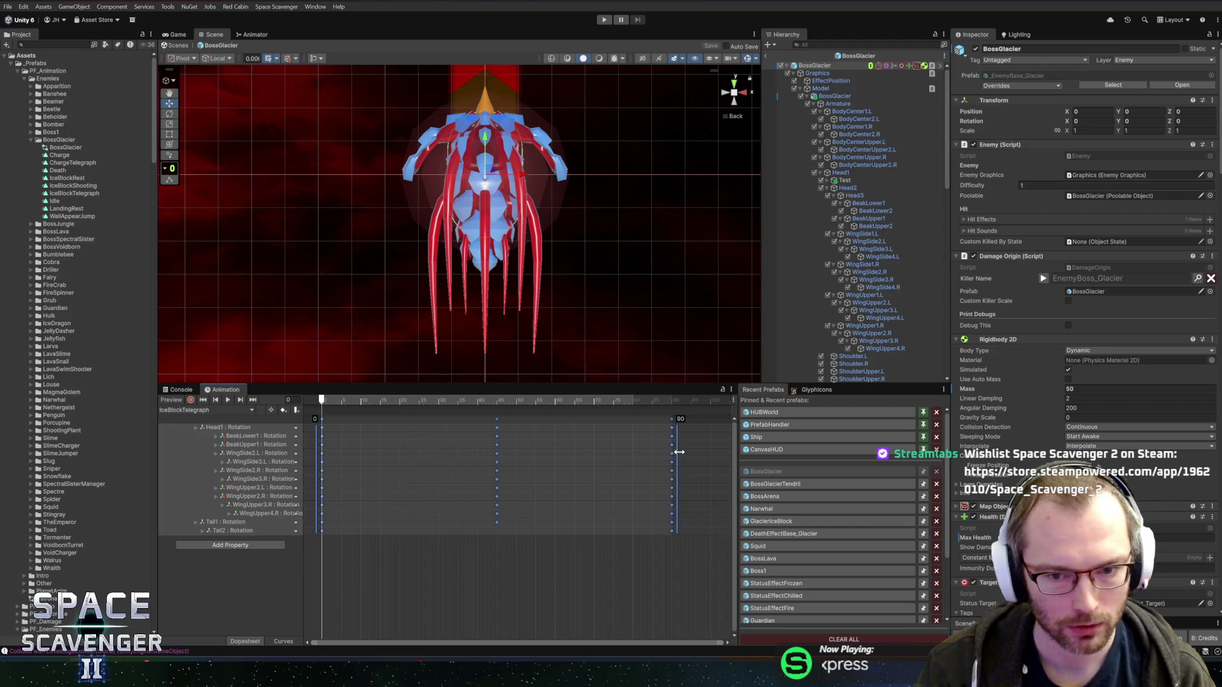
Play the stretched IceBlockTelegraph animation from frame 0, then stop the preview.
click(515, 401)
click(324, 402)
key(space)
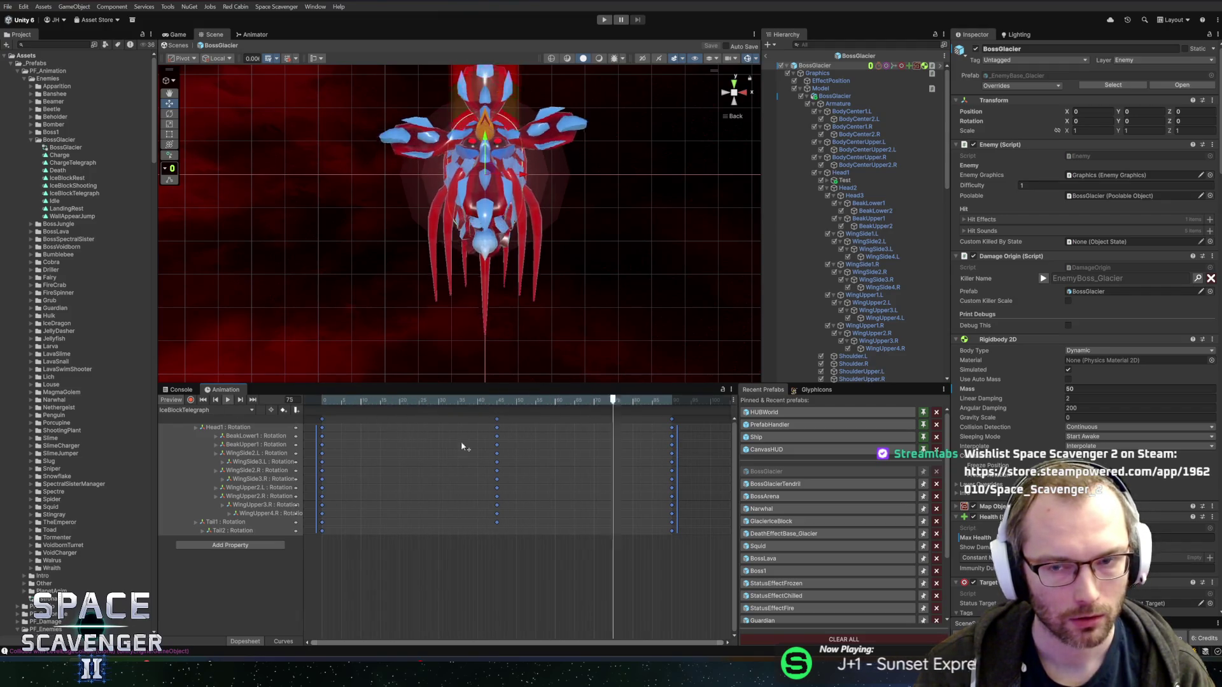
click(439, 410)
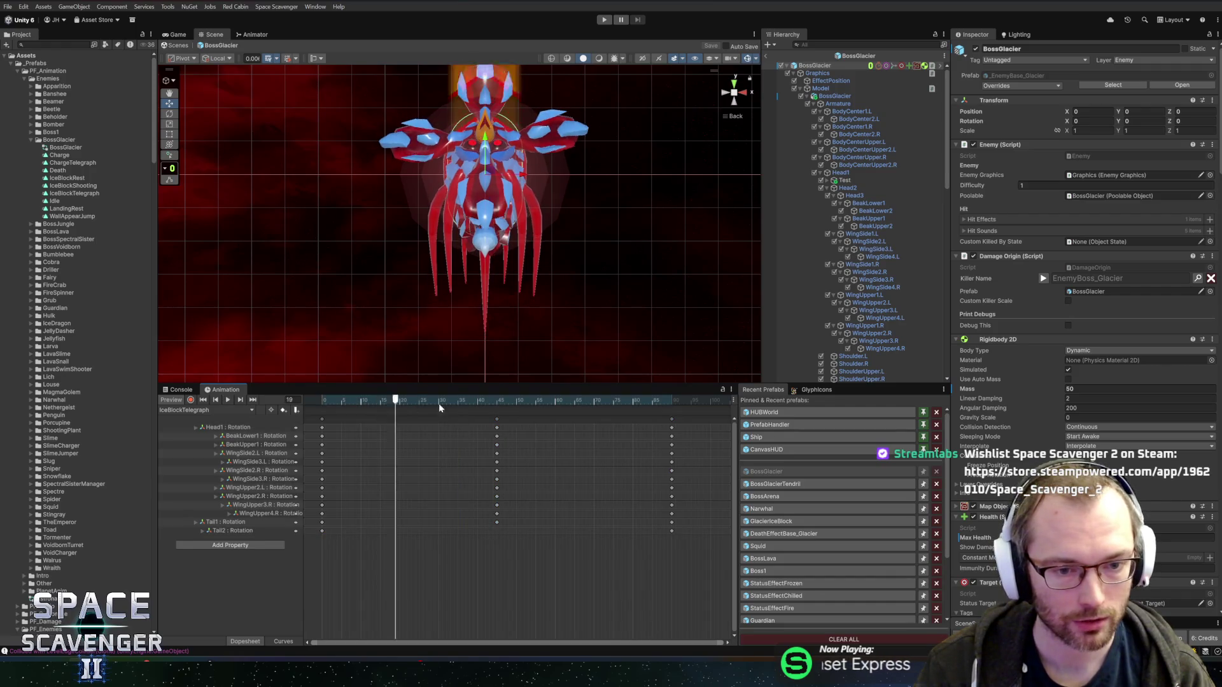
key(space)
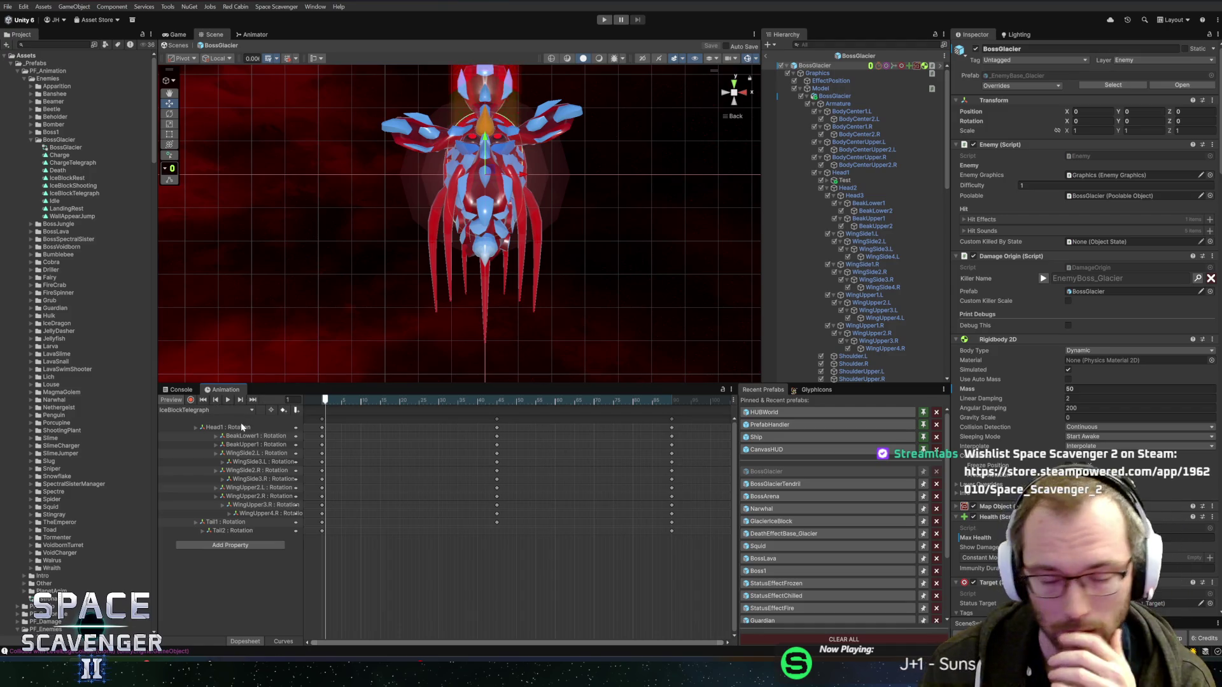
click(228, 410)
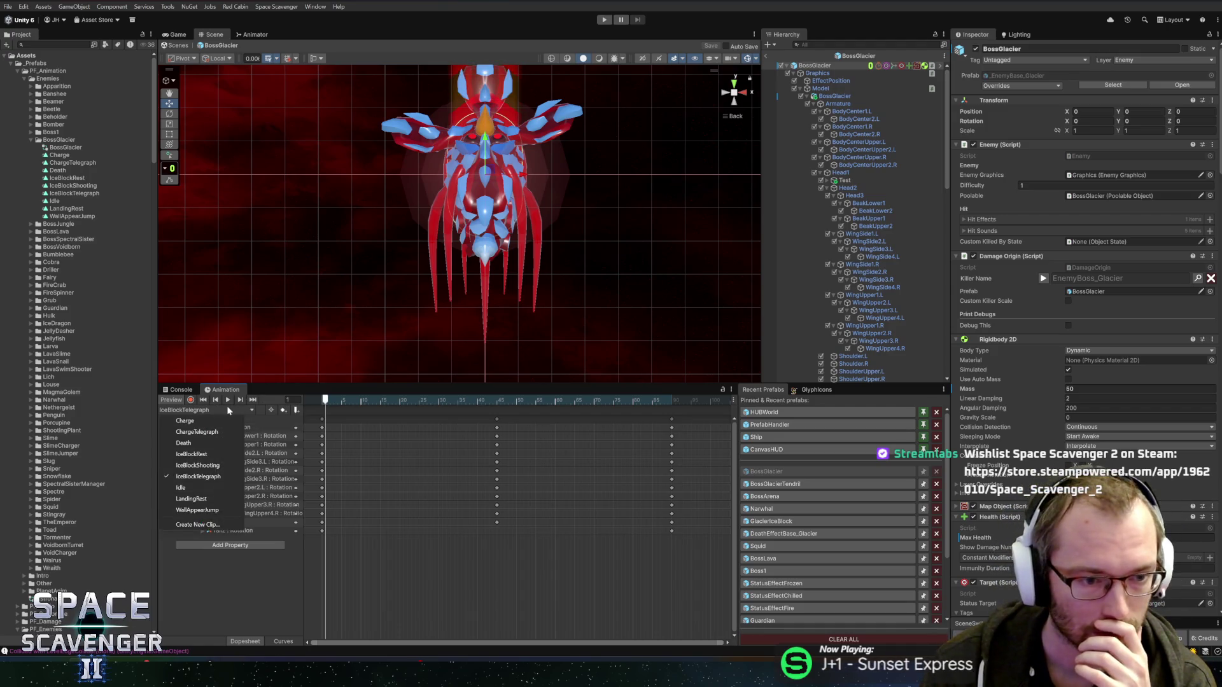
Preview IceBlockShooting from frame 5, then exit the BossGlacier prefab to the Core scene.
click(210, 466)
drag(323, 401, 414, 422)
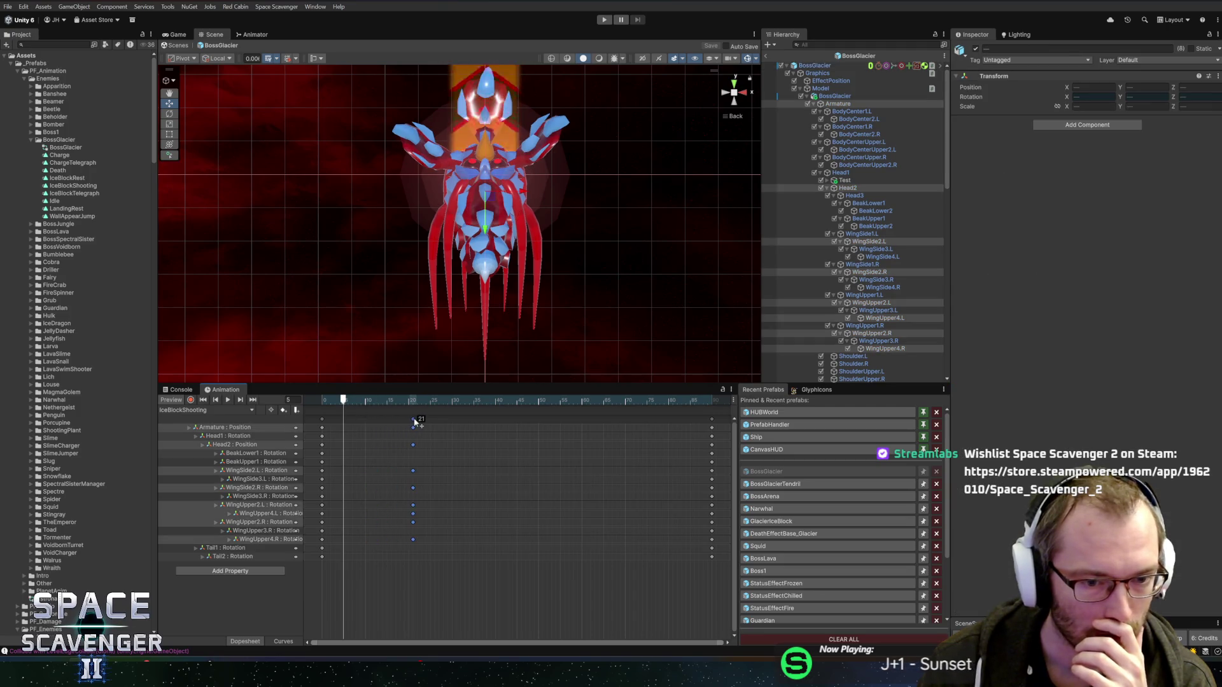
key(space)
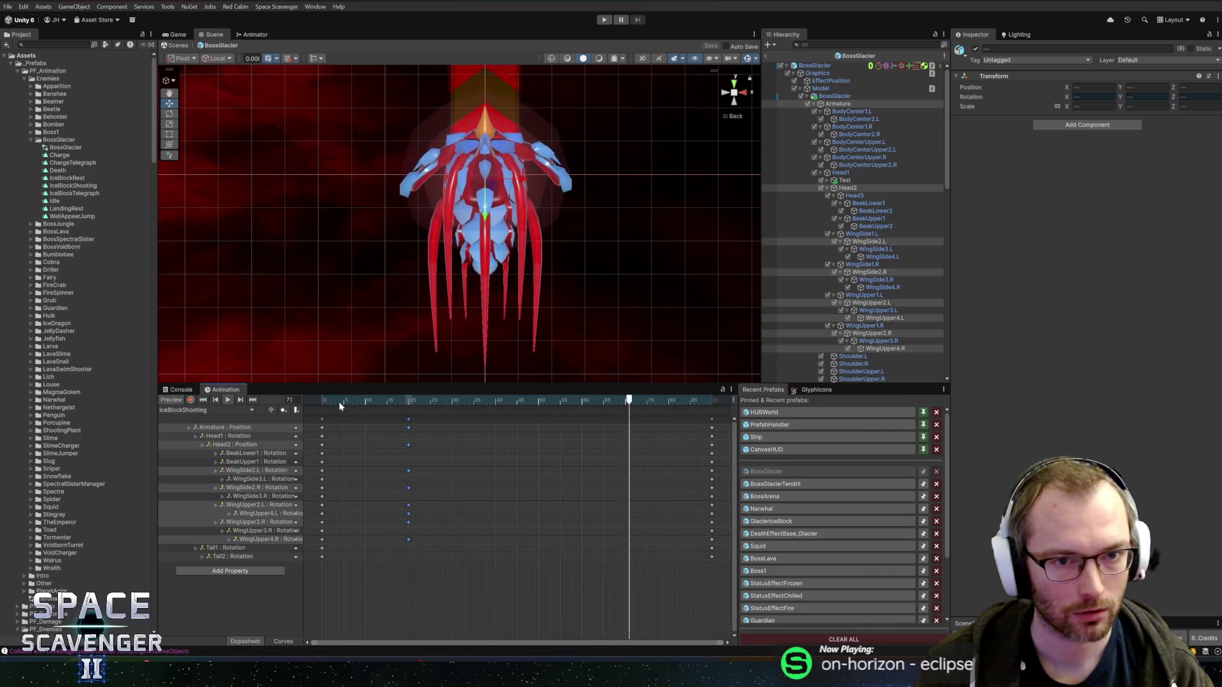
click(227, 399)
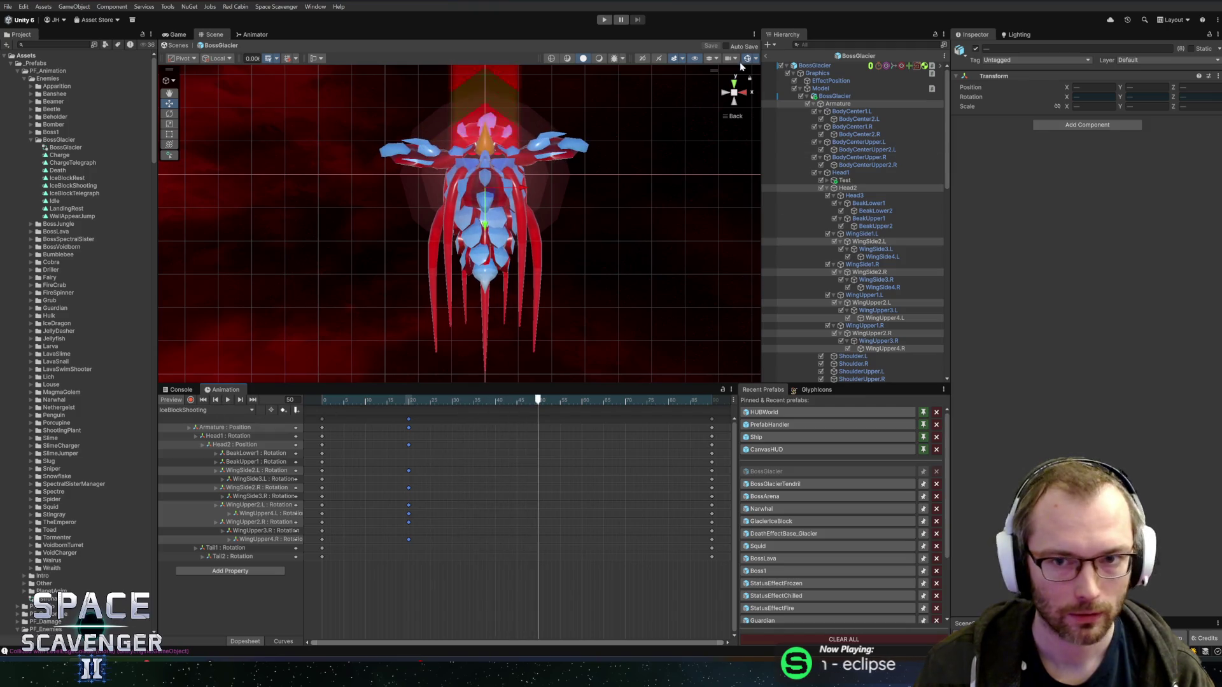
click(766, 57)
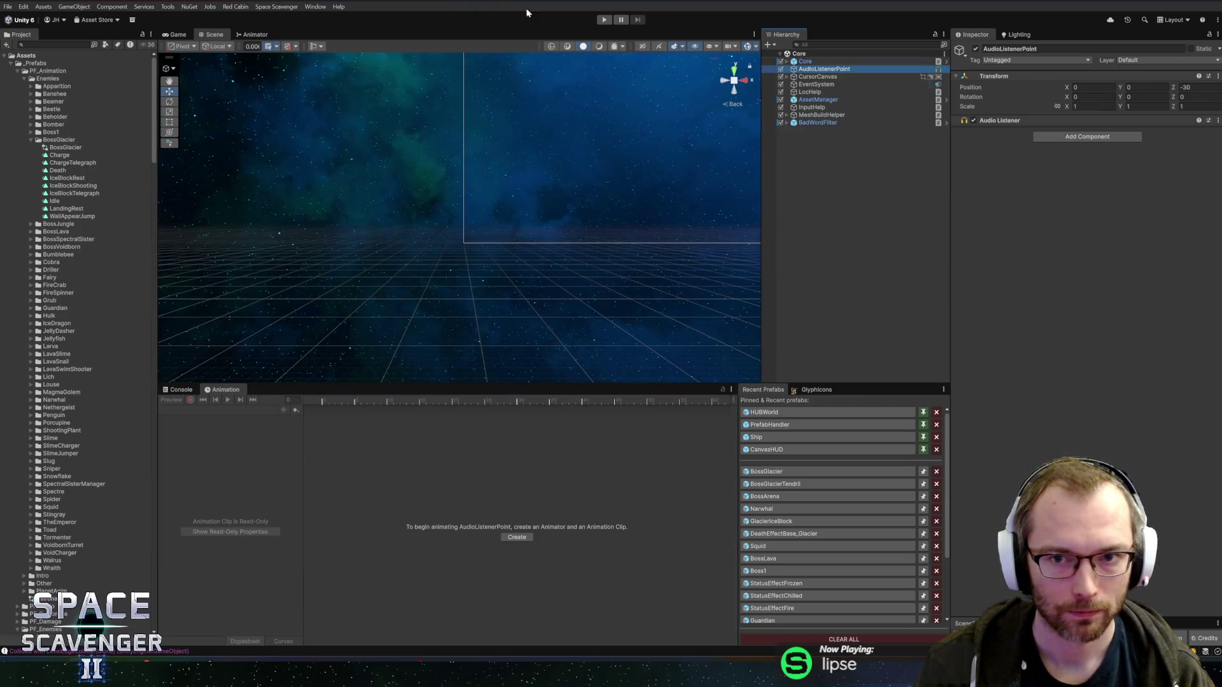
click(604, 21)
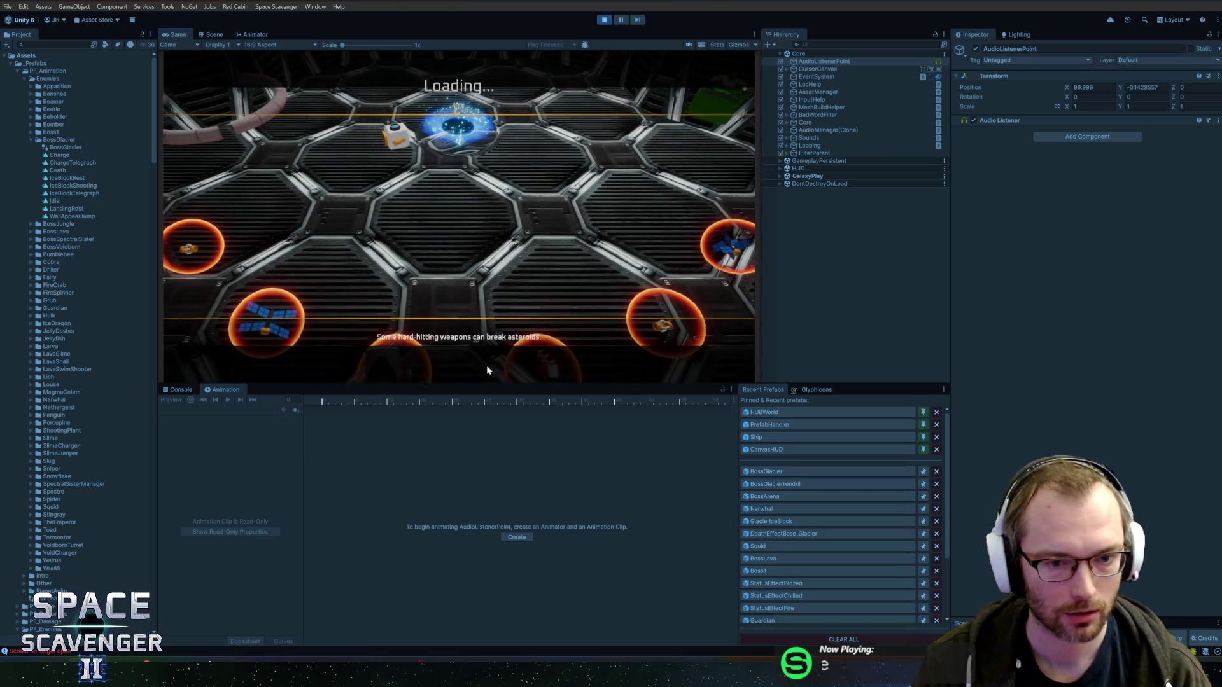
drag(978, 321, 978, 321)
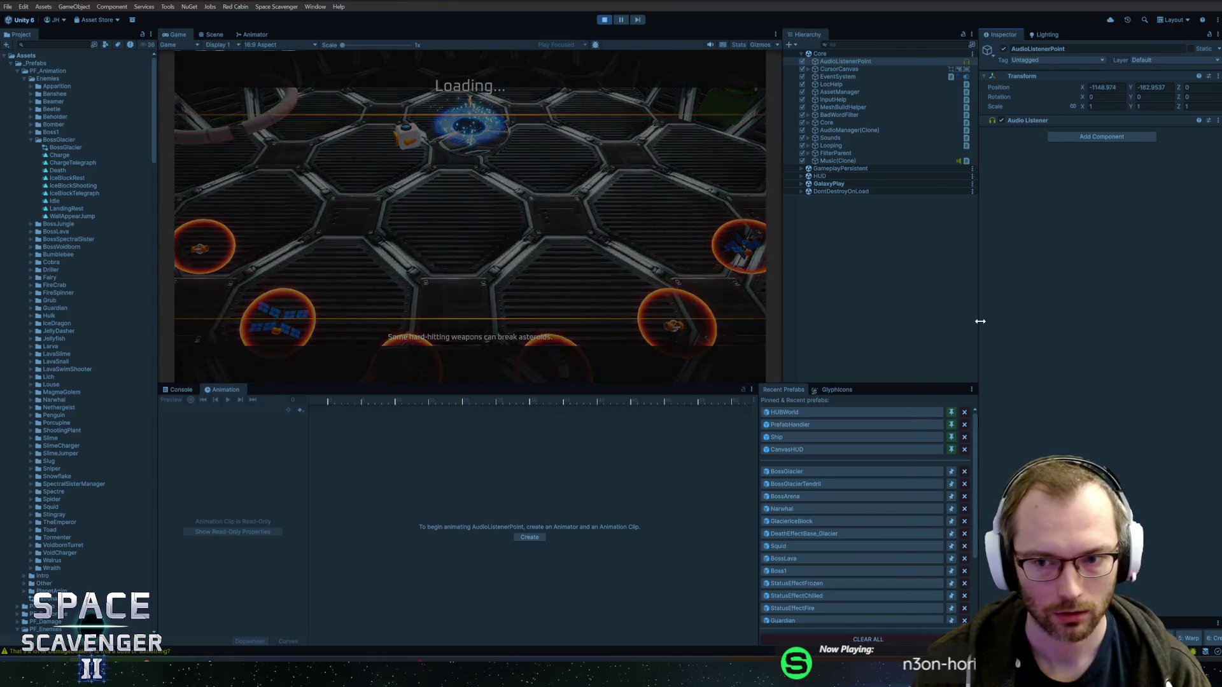
drag(578, 390, 587, 372)
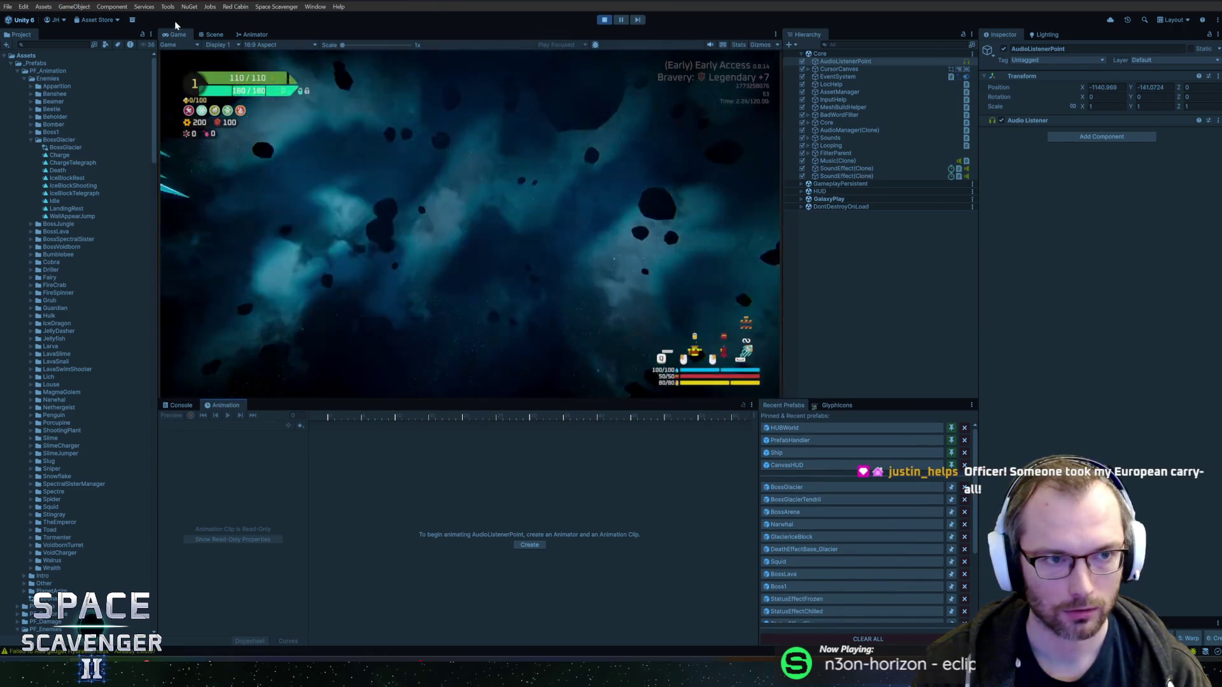
double_click(176, 35)
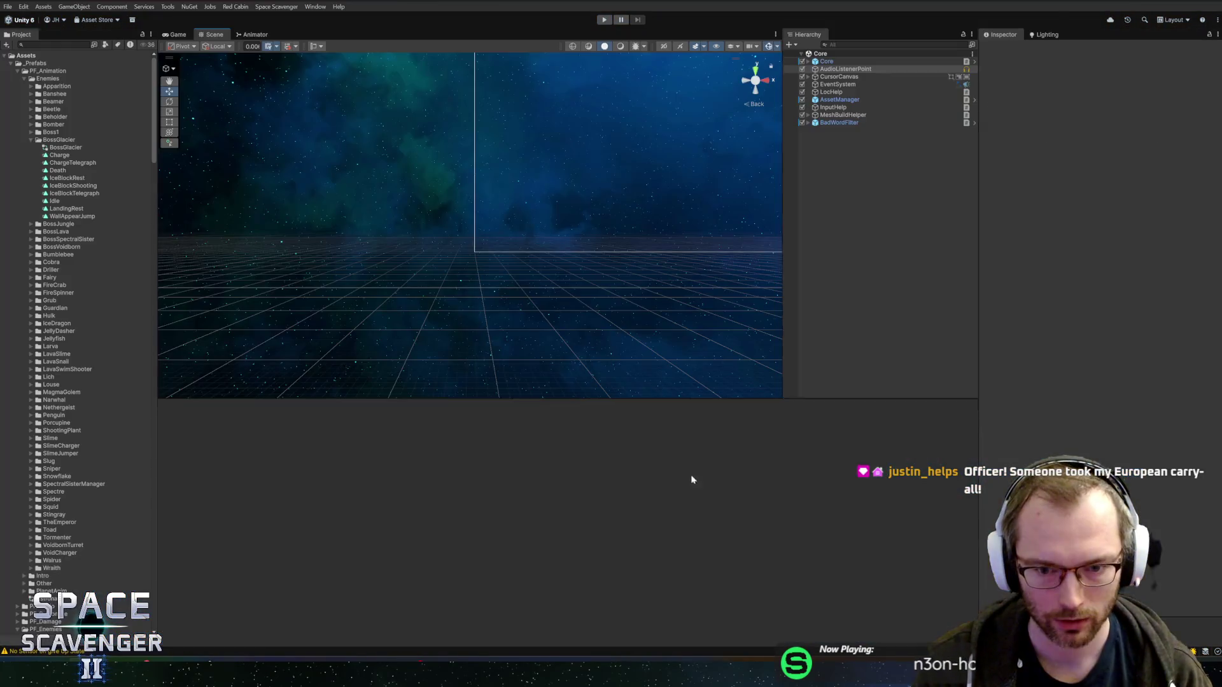
Shorten the Transition Time on the TelegraphSpit and IceBlockShooting states.
scroll(904, 229, down, 6)
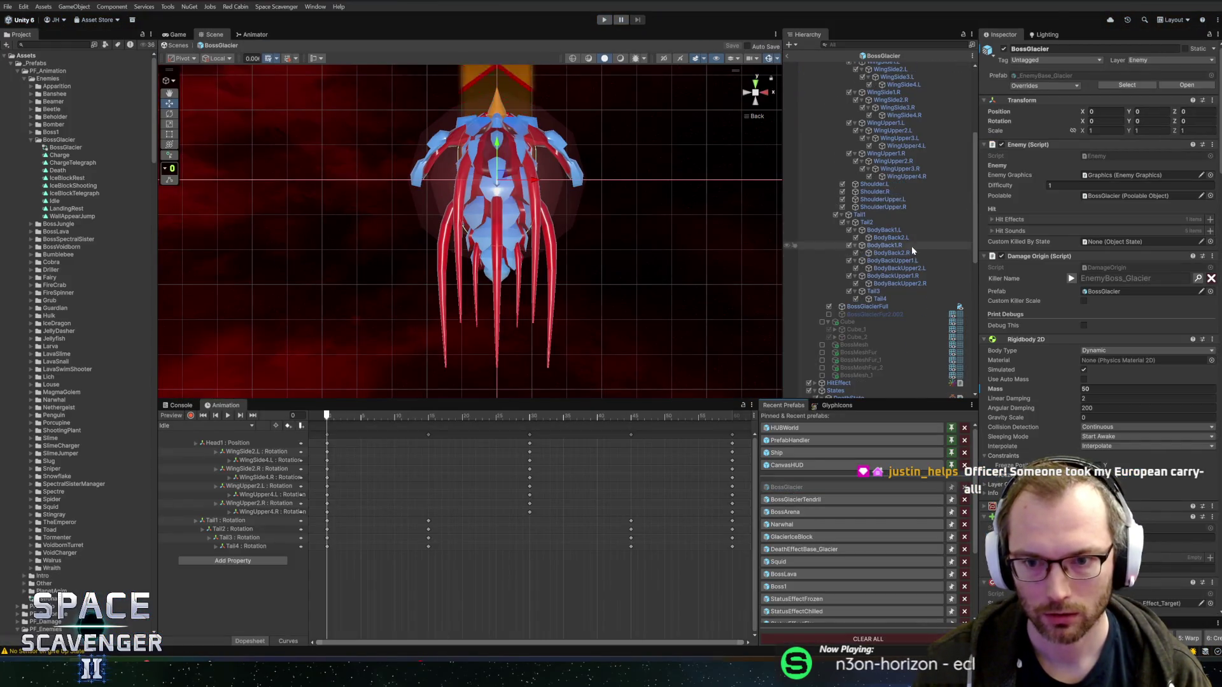
scroll(898, 254, down, 10)
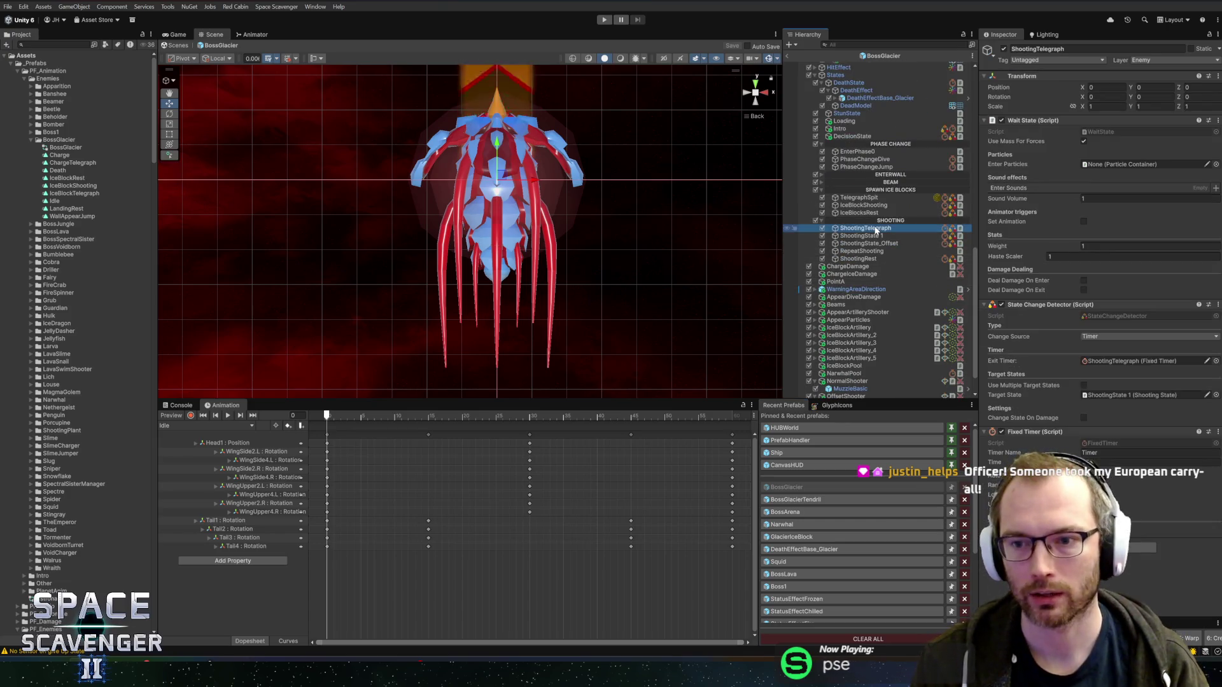
click(872, 199)
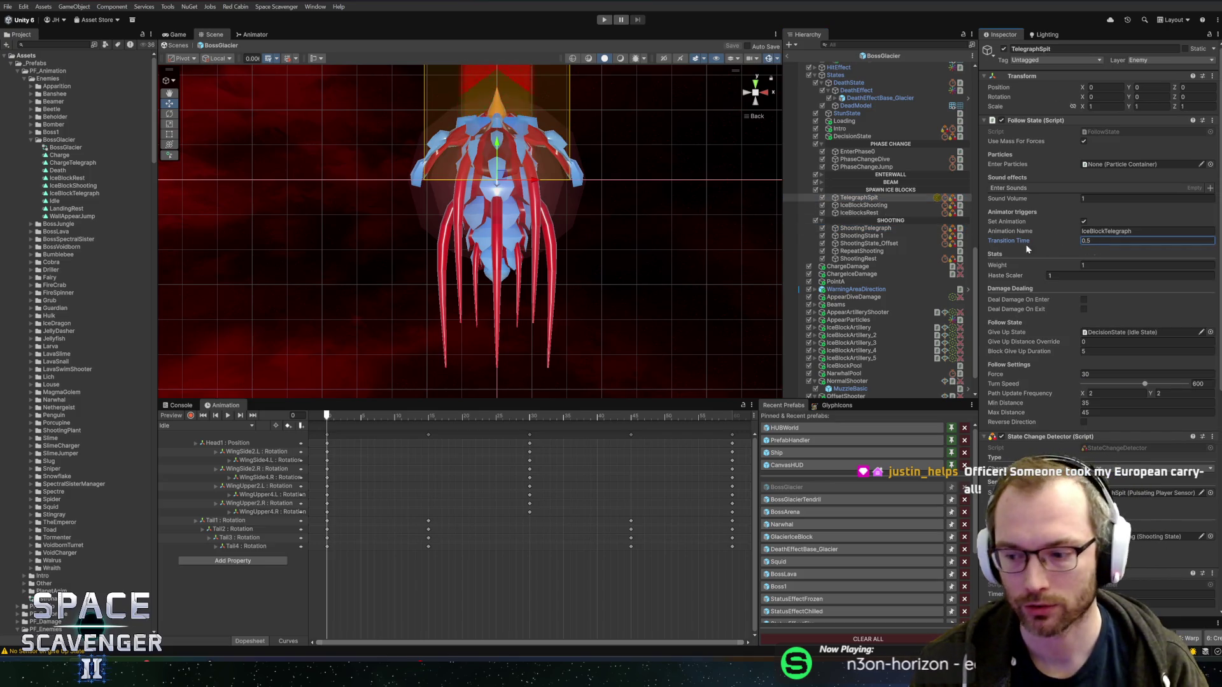
click(863, 199)
text(0.4)
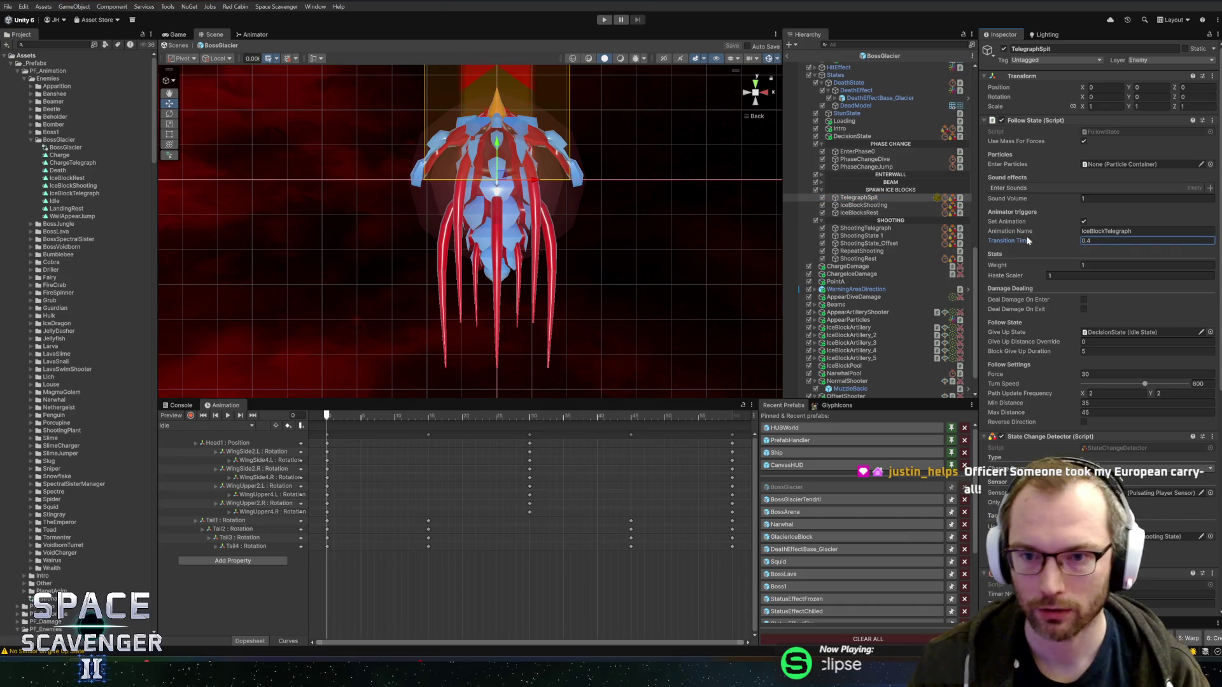
click(866, 206)
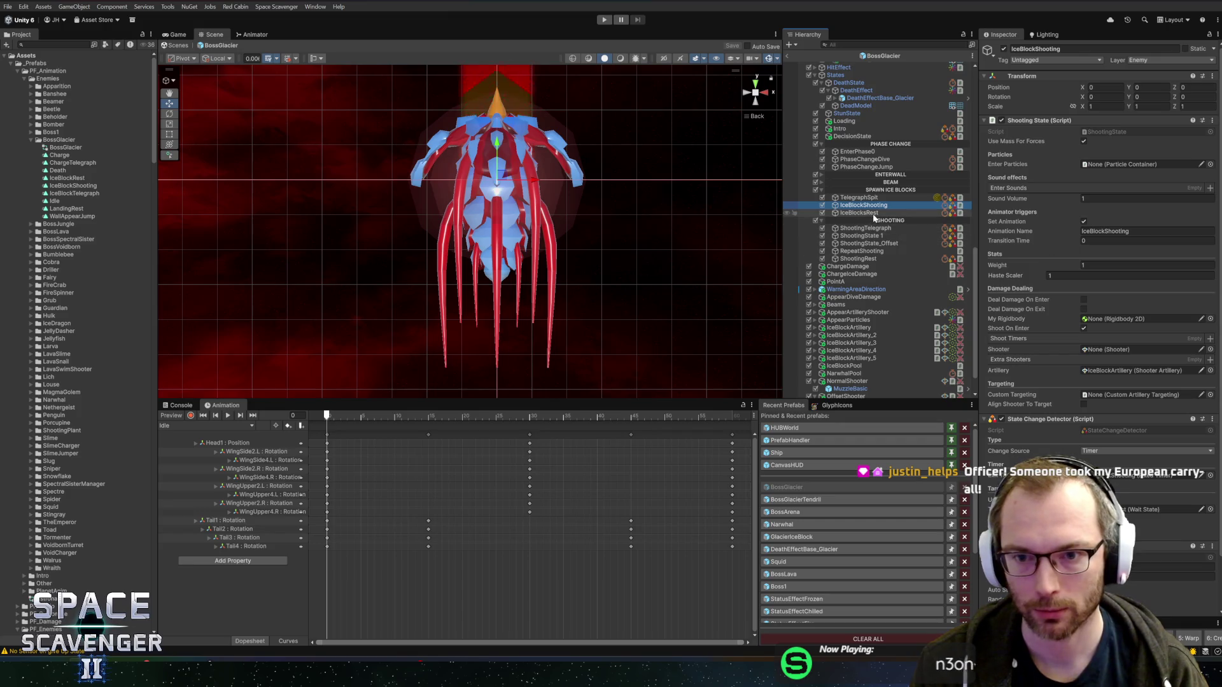
click(1120, 240)
text(.1)
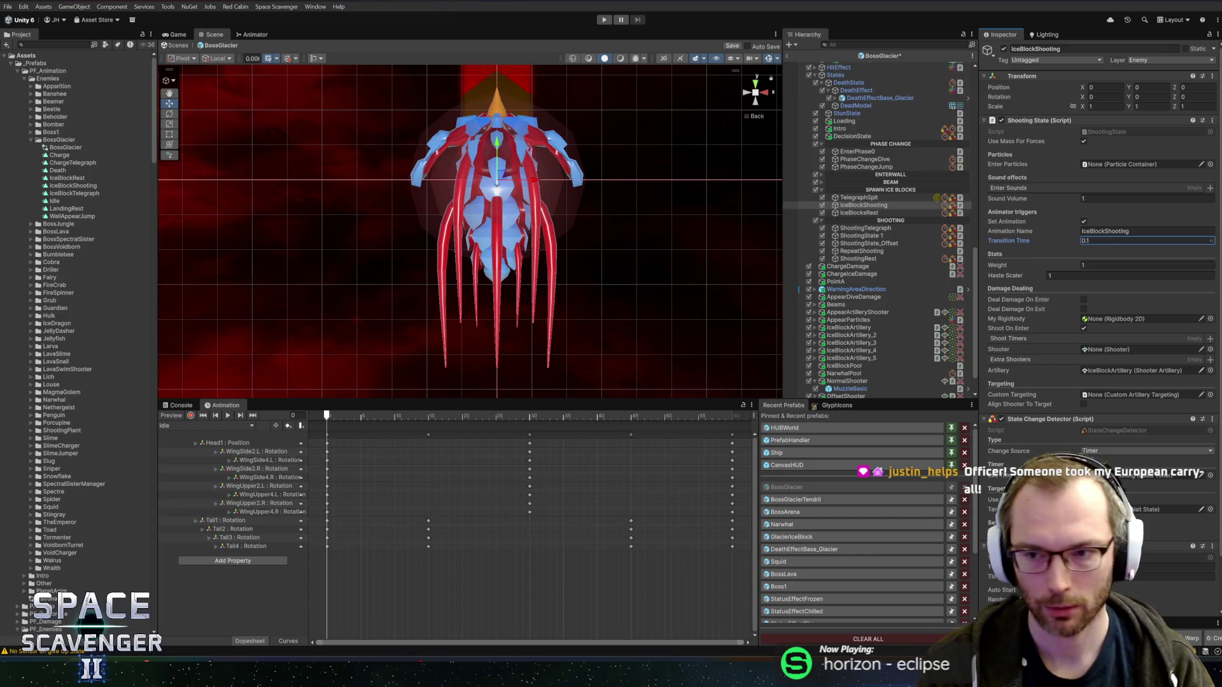
Tick Set Animation on IceBlocksRest, exit the prefab and start Play mode.
click(879, 213)
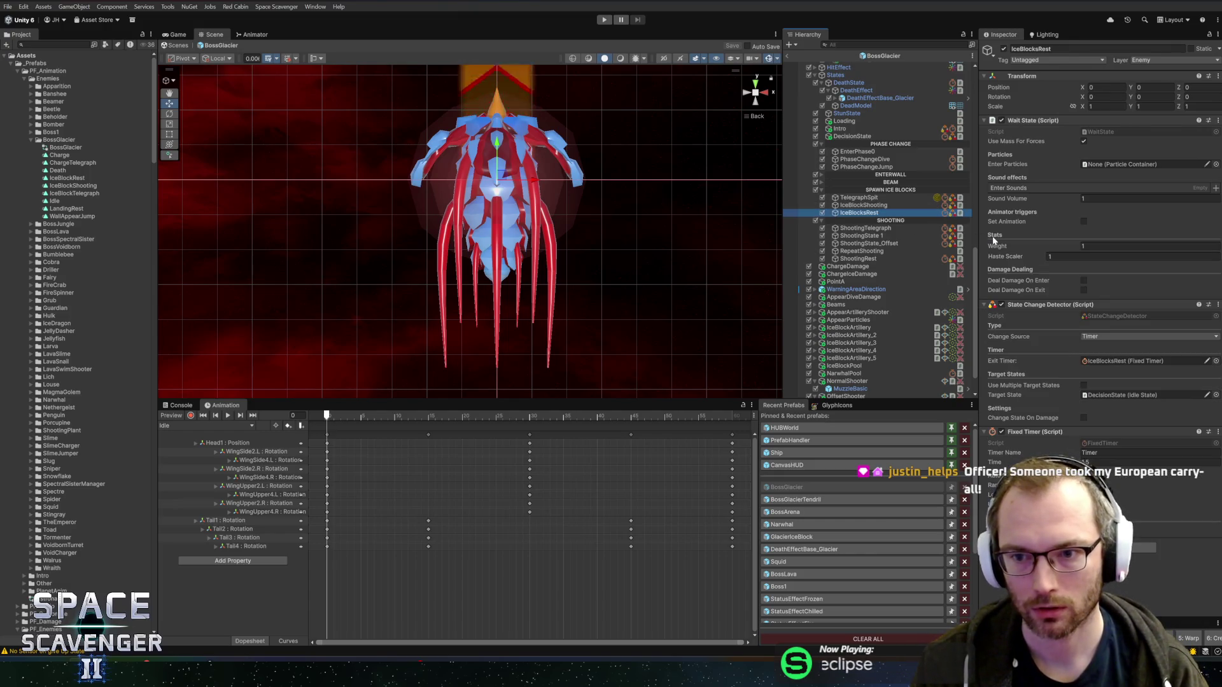
click(1084, 221)
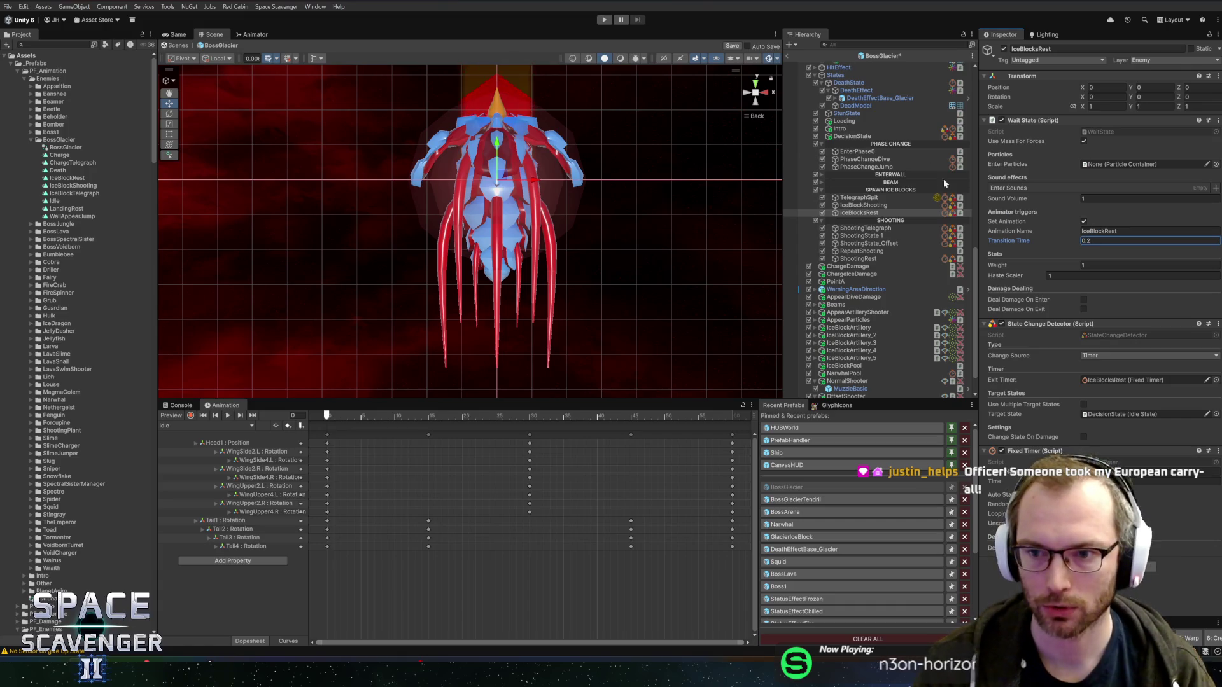
click(787, 54)
click(606, 20)
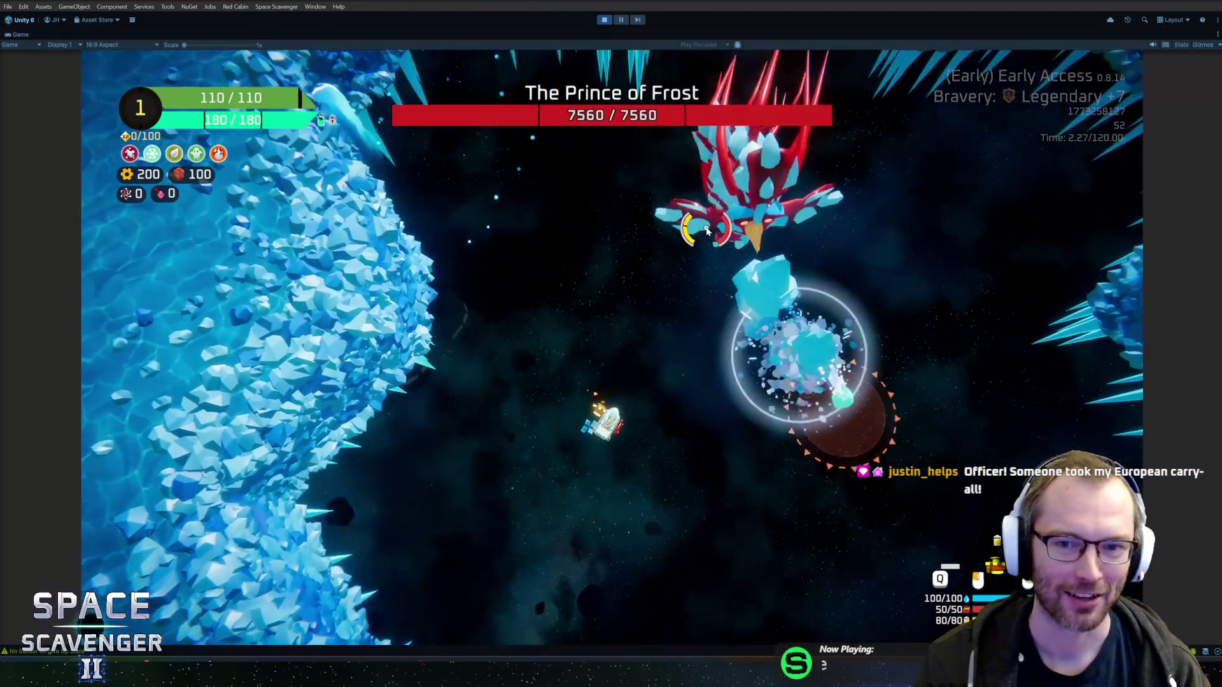
key(w)
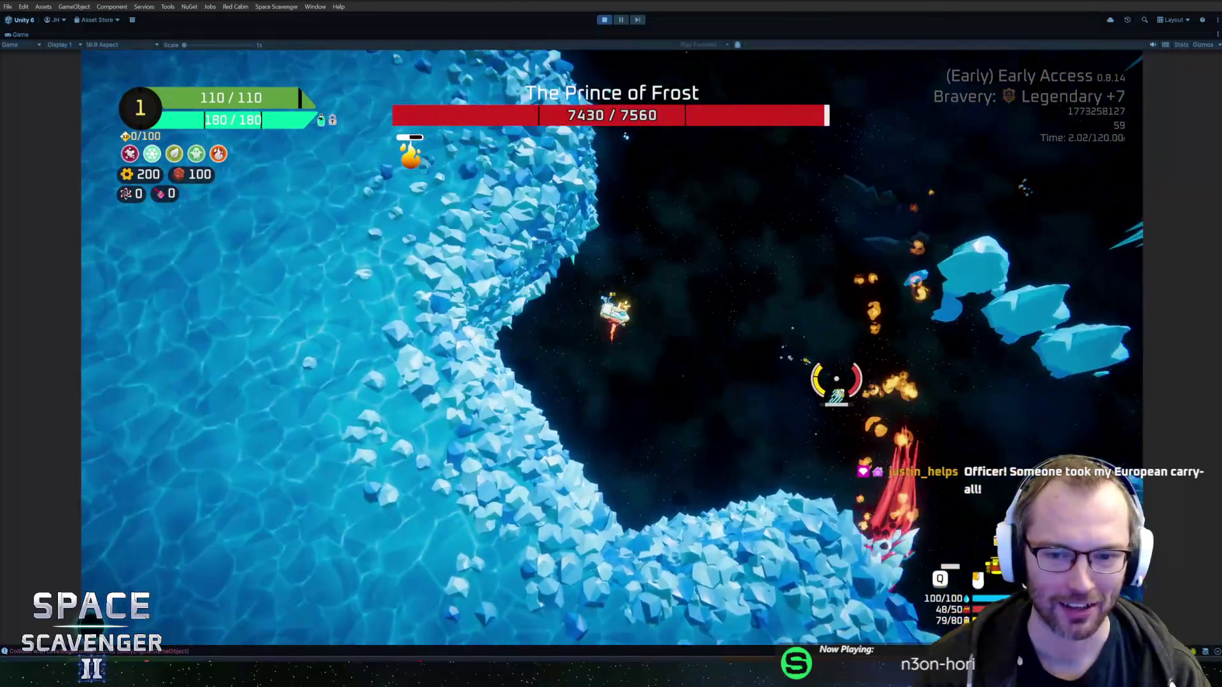
key(w)
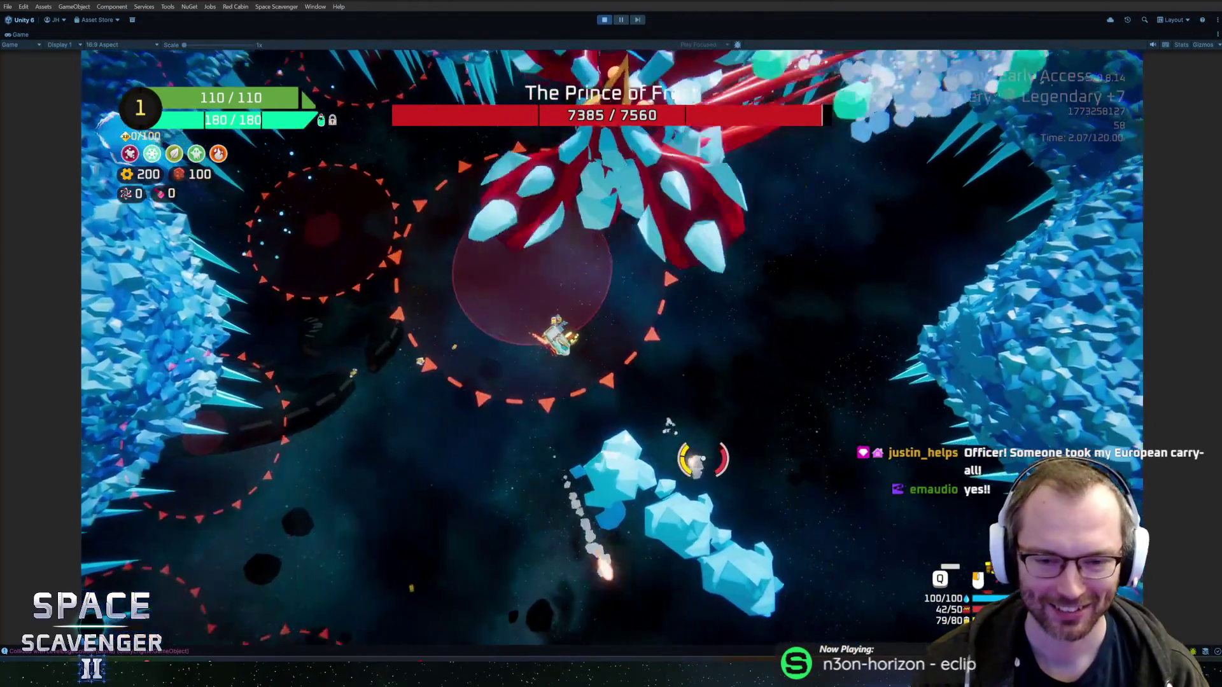
key(w)
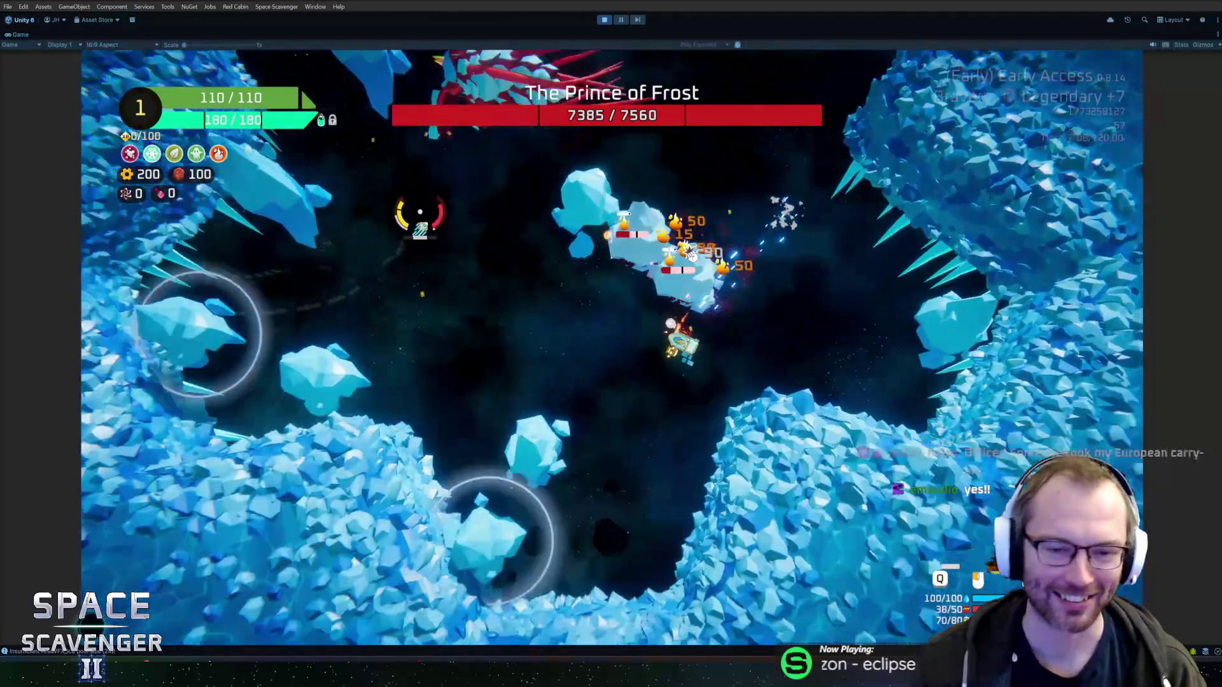
key(w)
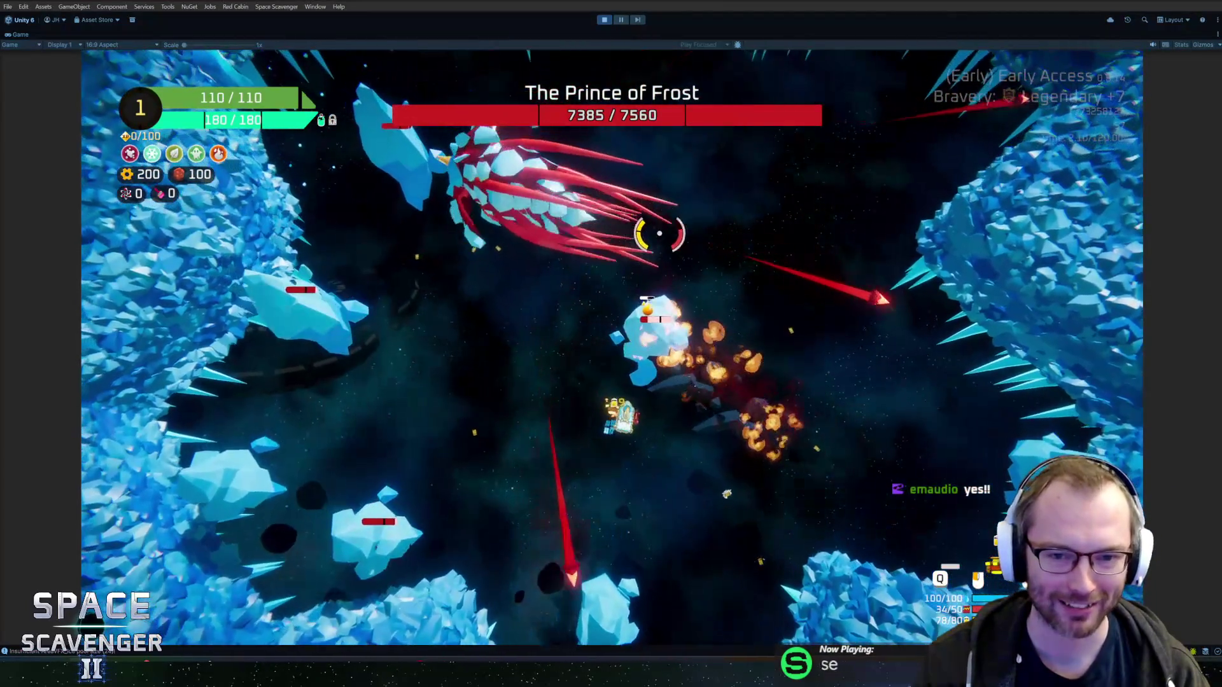
key(w)
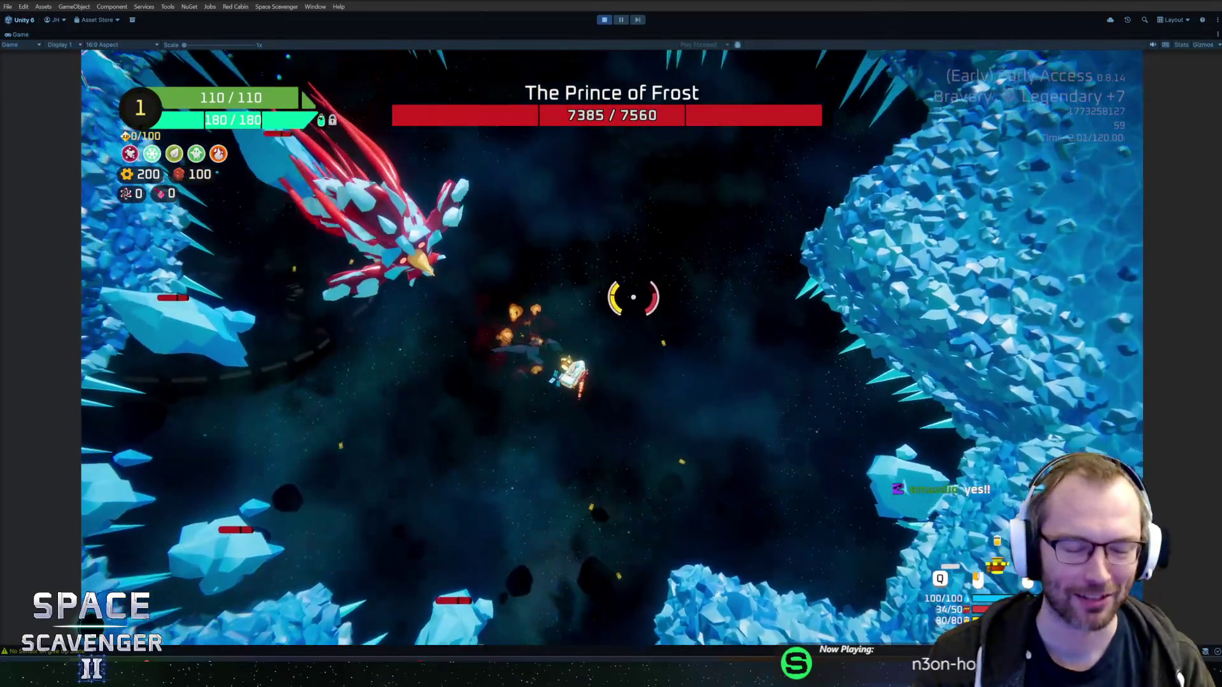
key(w)
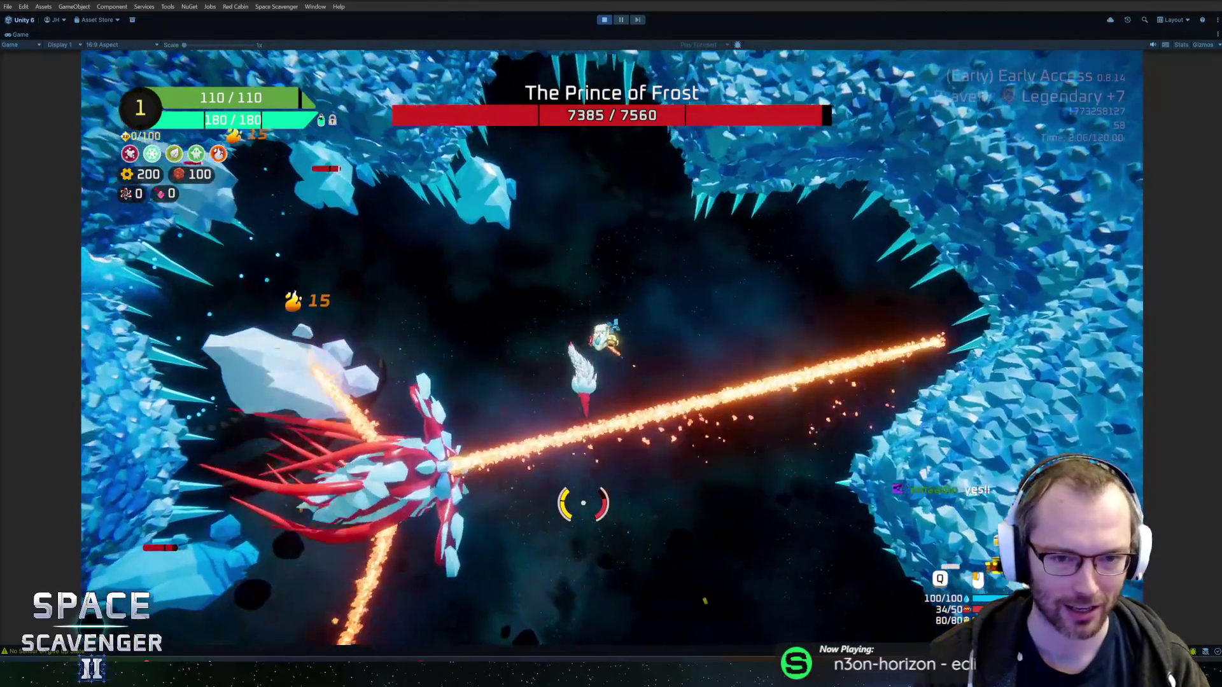
key(w)
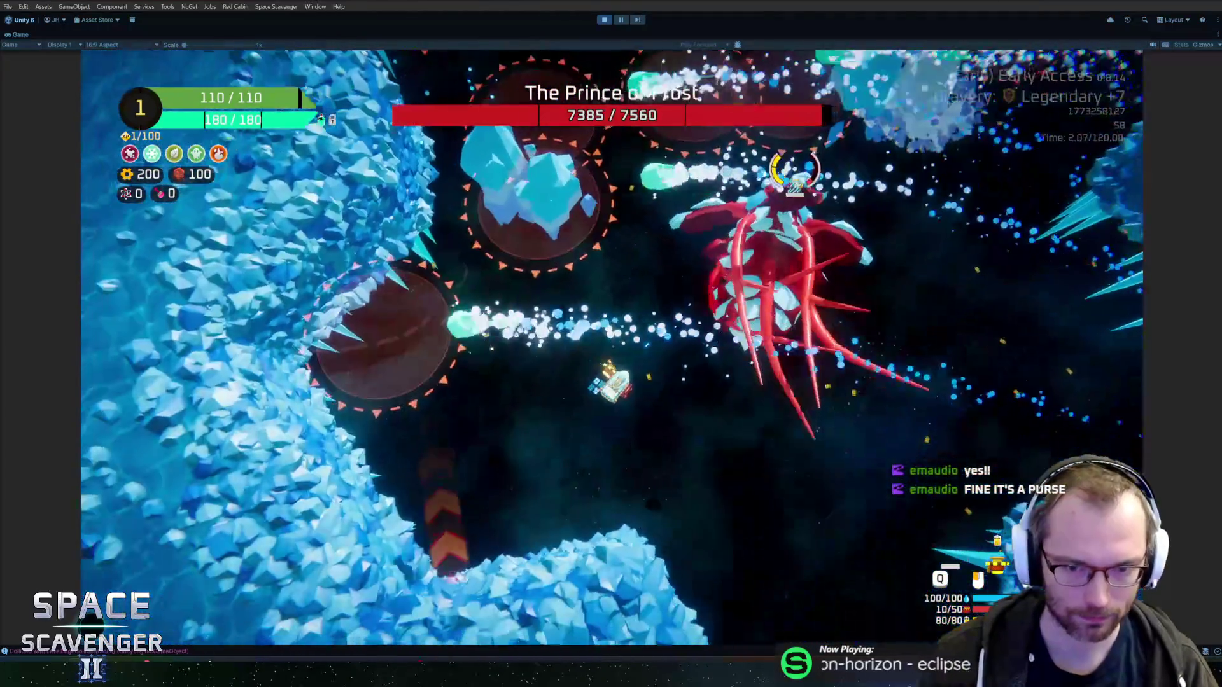
key(ctrl+p)
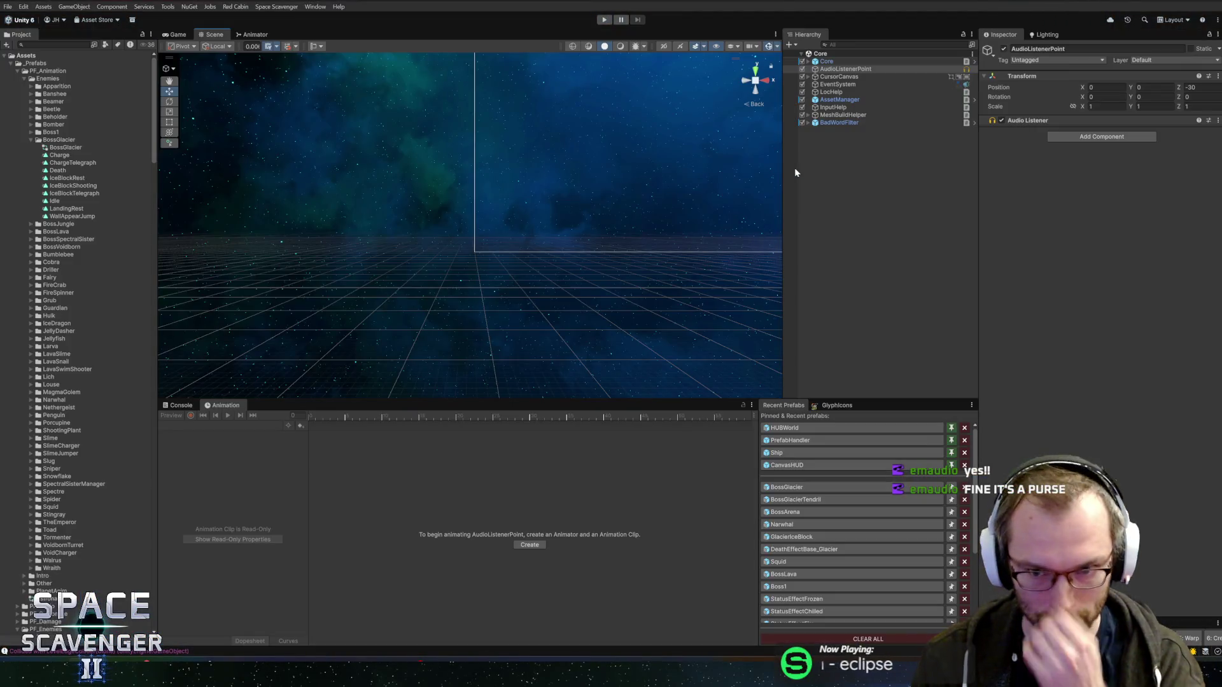
Open BossGlacier from Recent Prefabs, orbit to a frontal view, and scrub to frame 28.
click(805, 487)
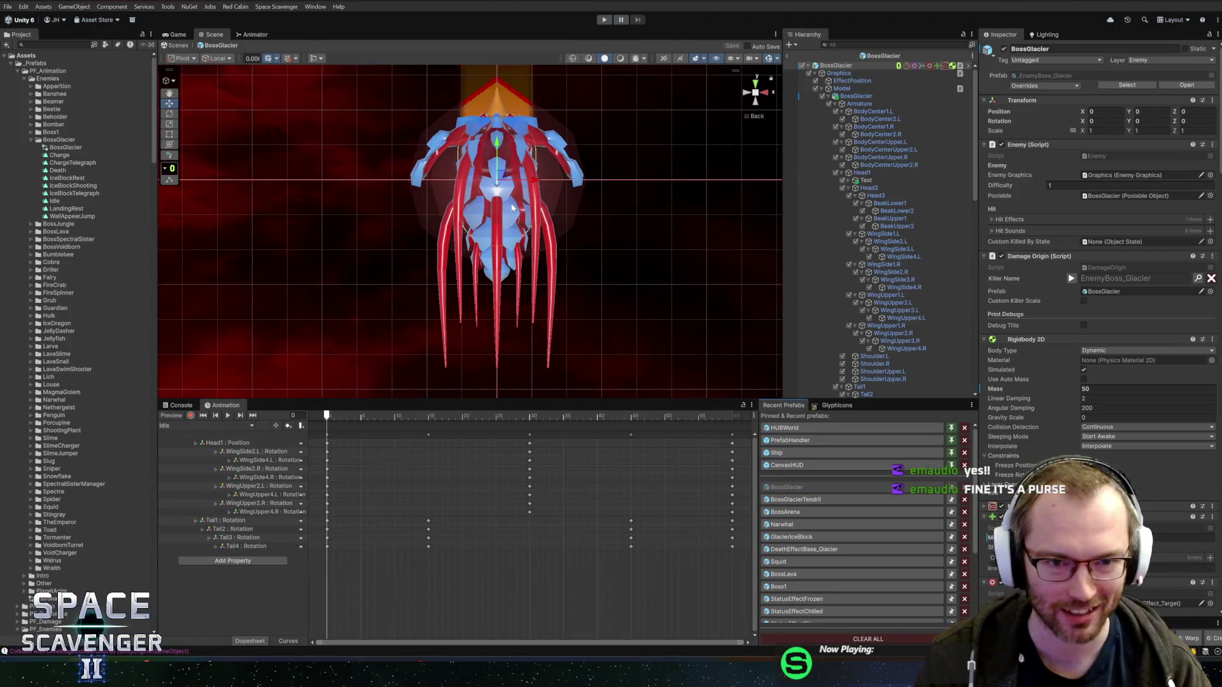
mouse_move(512, 207)
mouse_down()
mouse_move(733, 216)
mouse_move(487, 243)
mouse_move(521, 146)
mouse_up()
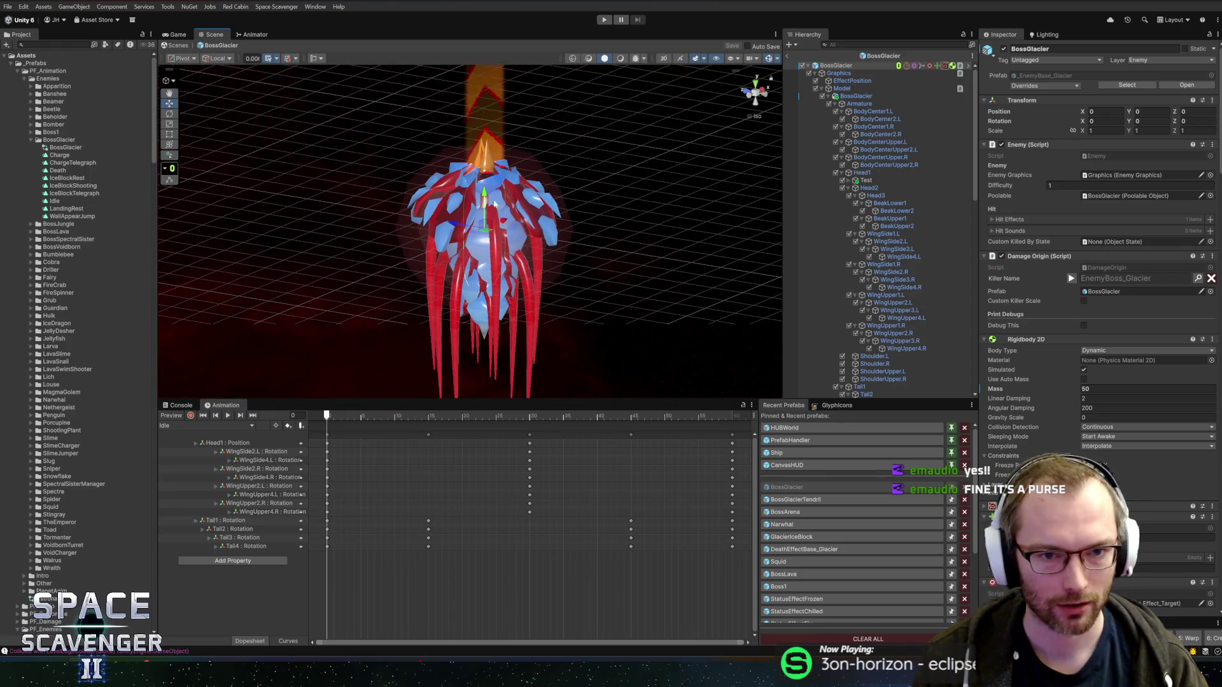
mouse_move(626, 227)
mouse_down()
mouse_move(505, 216)
mouse_move(491, 308)
mouse_up()
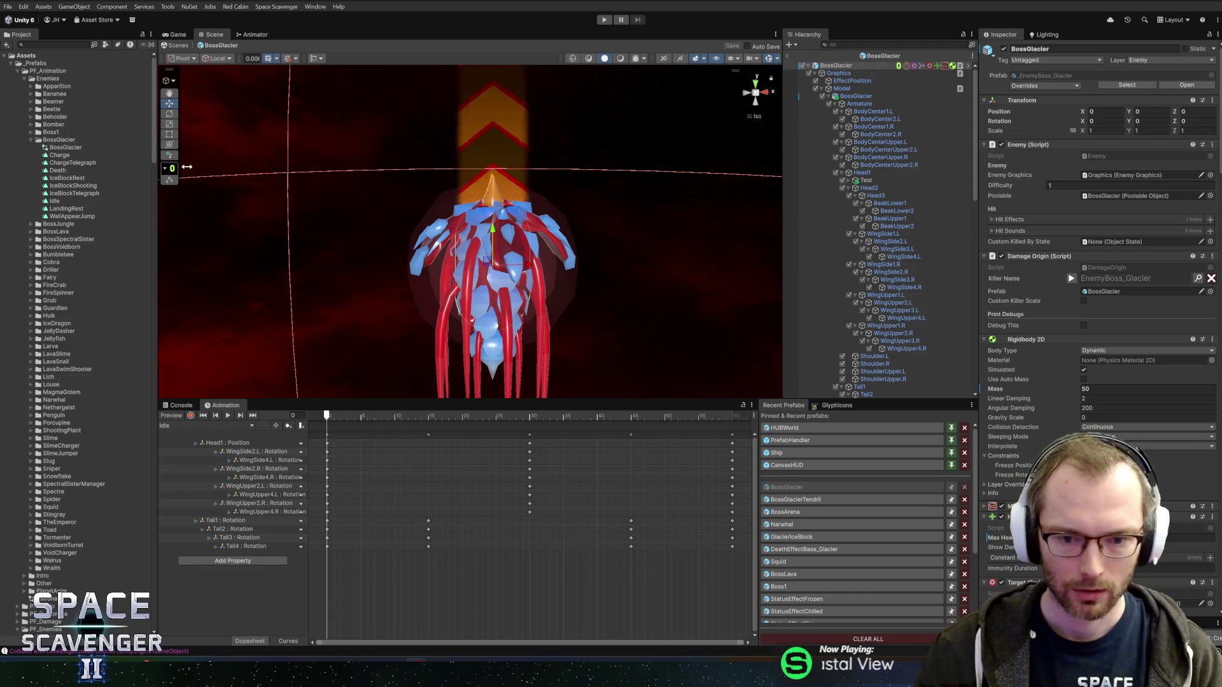
drag(416, 400, 418, 402)
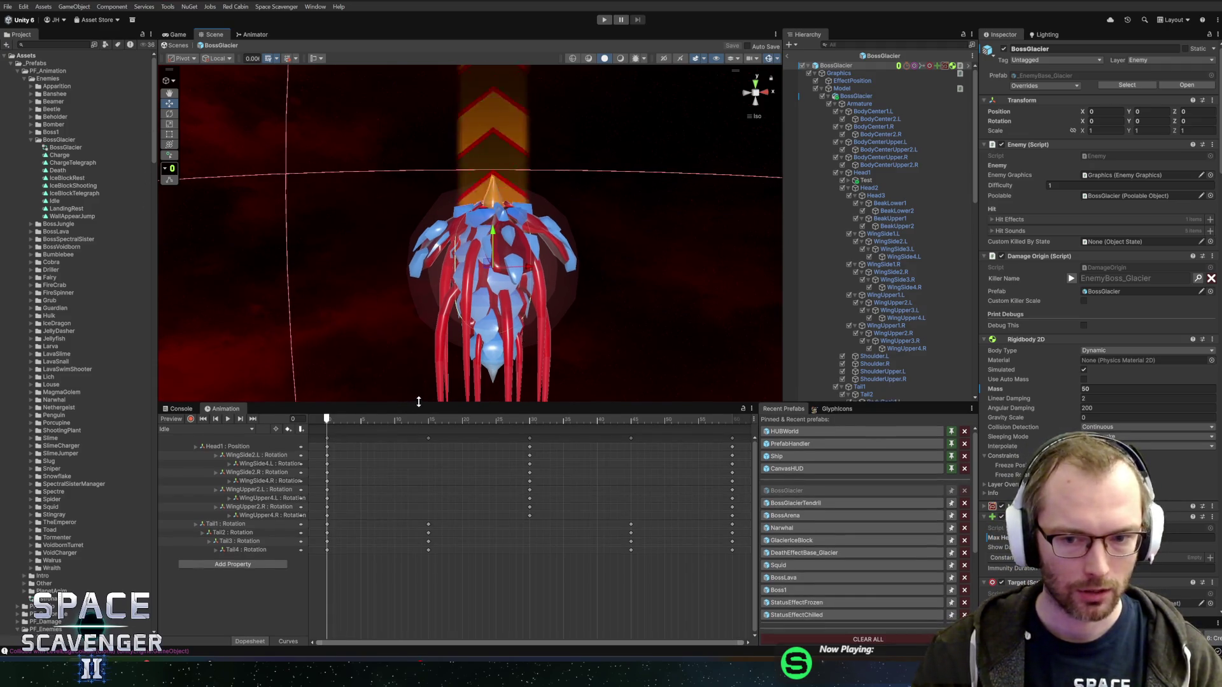
mouse_move(331, 420)
mouse_down()
mouse_move(541, 418)
mouse_move(273, 420)
mouse_up()
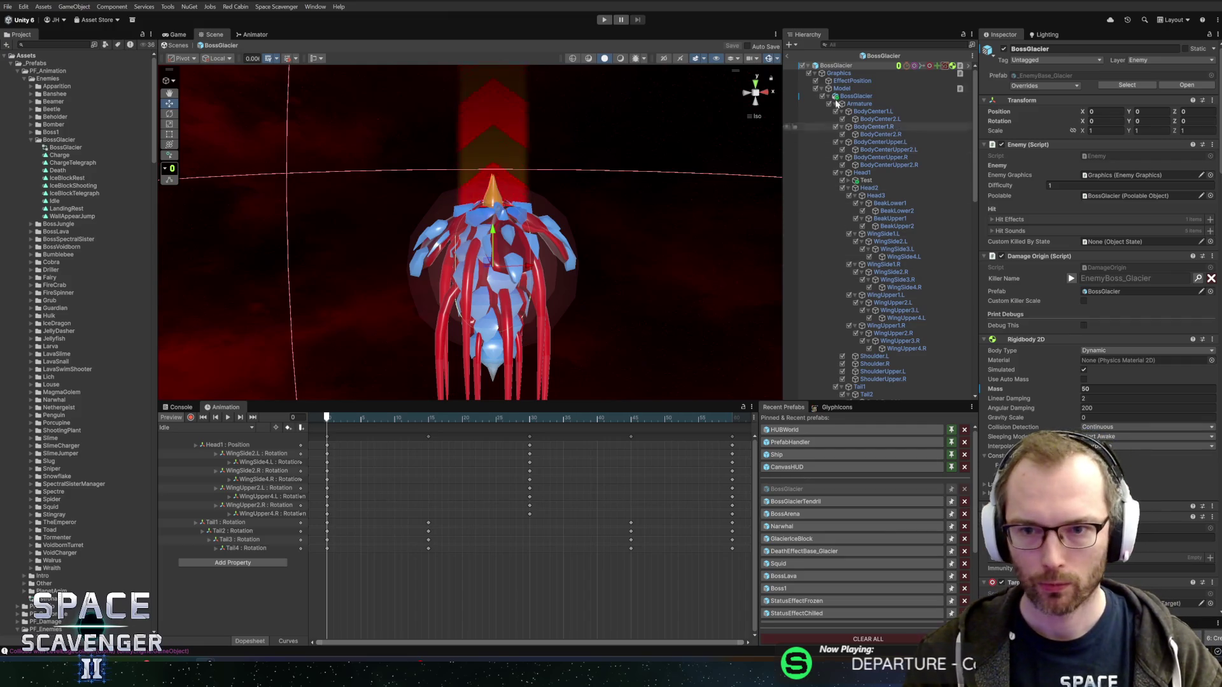
scroll(882, 267, down, 15)
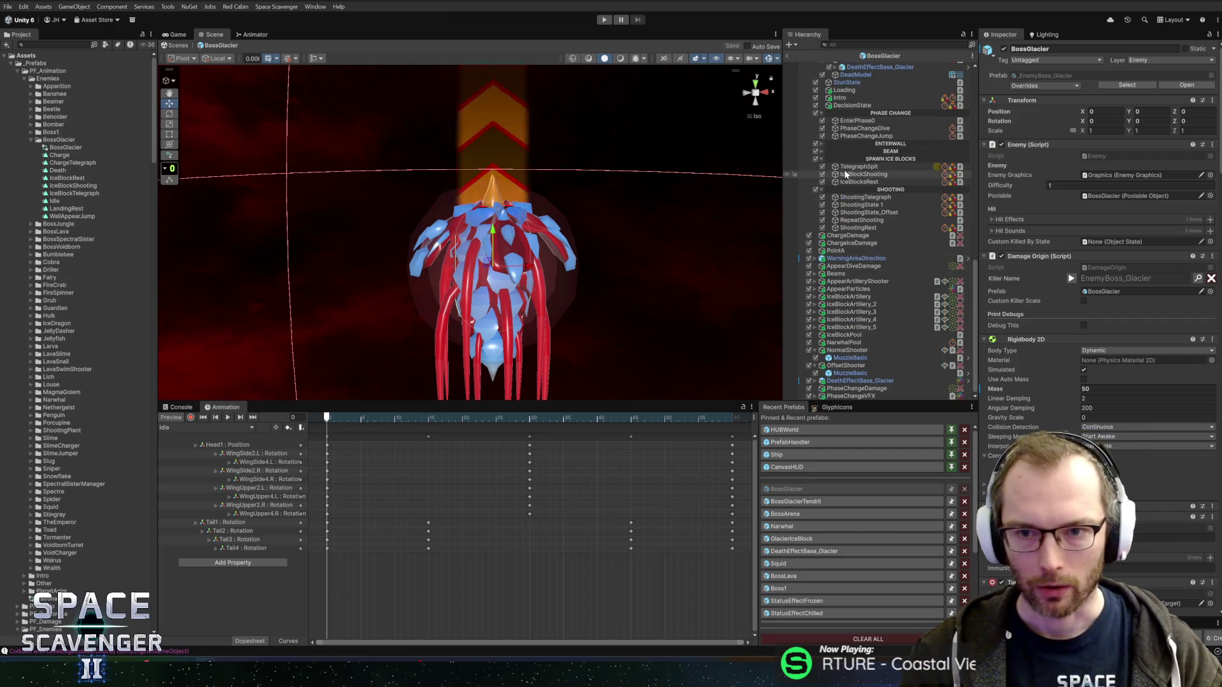
Check the AimBeam state in the BEAM group, then duplicate the ChargeTelegraph clip.
click(821, 160)
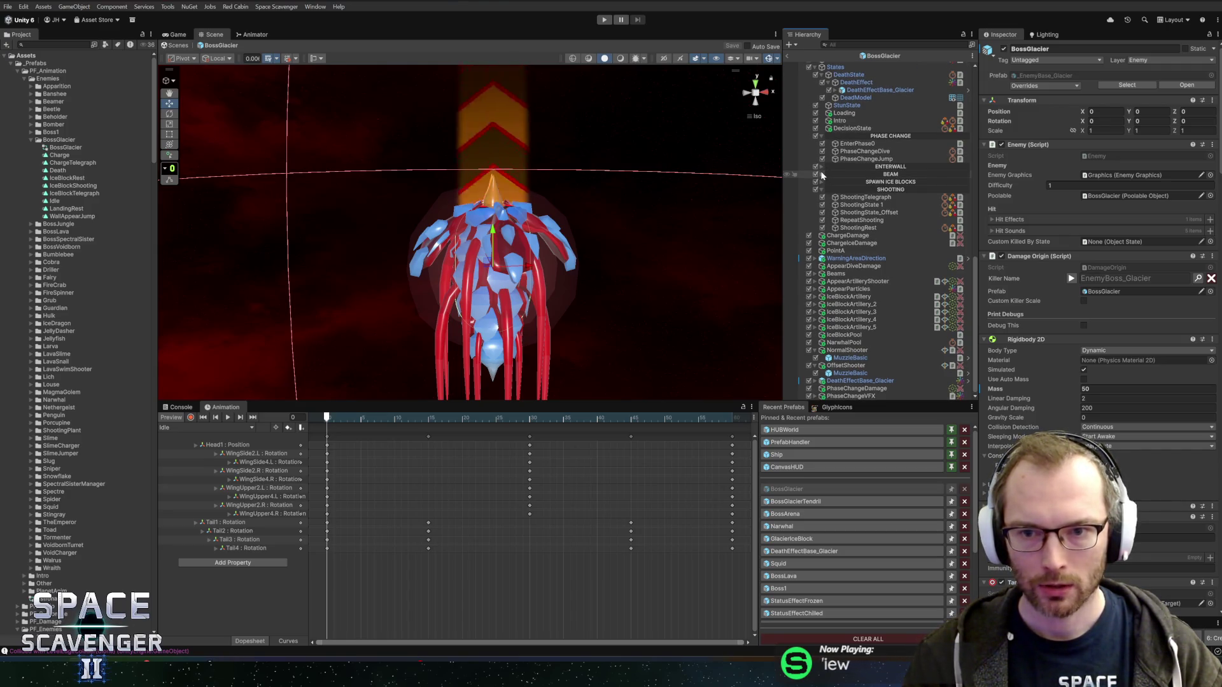
click(821, 174)
click(853, 183)
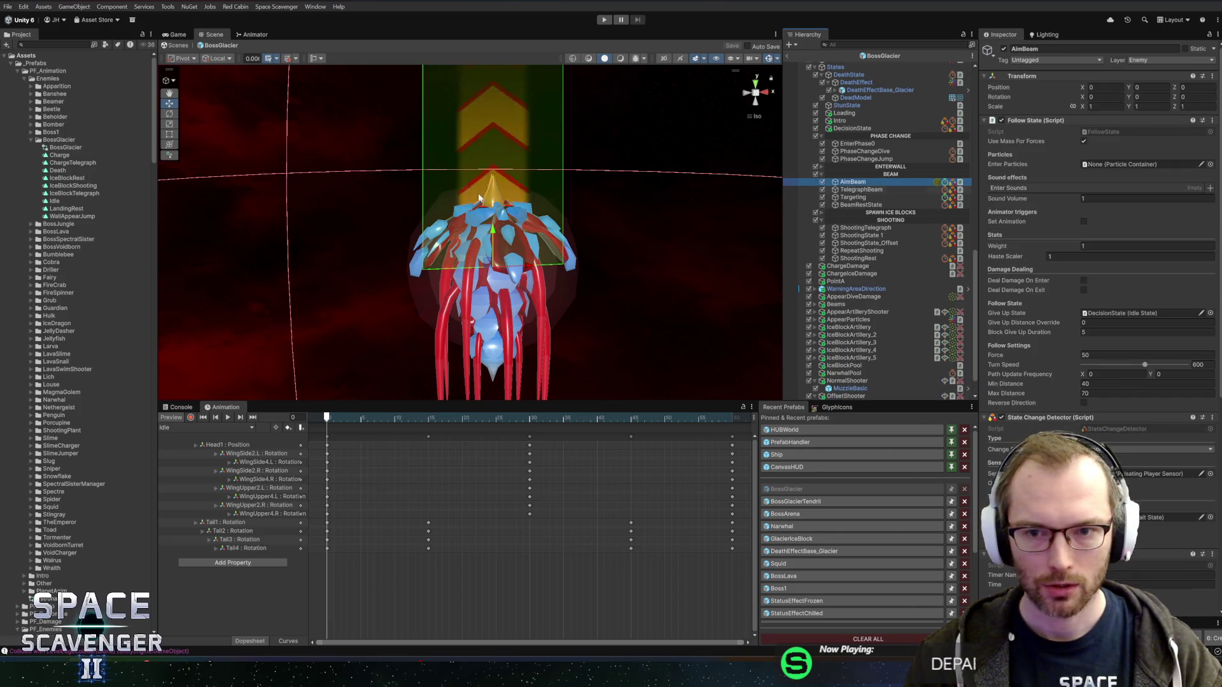
mouse_move(239, 224)
mouse_down()
mouse_move(363, 169)
mouse_move(381, 199)
mouse_move(361, 196)
mouse_up()
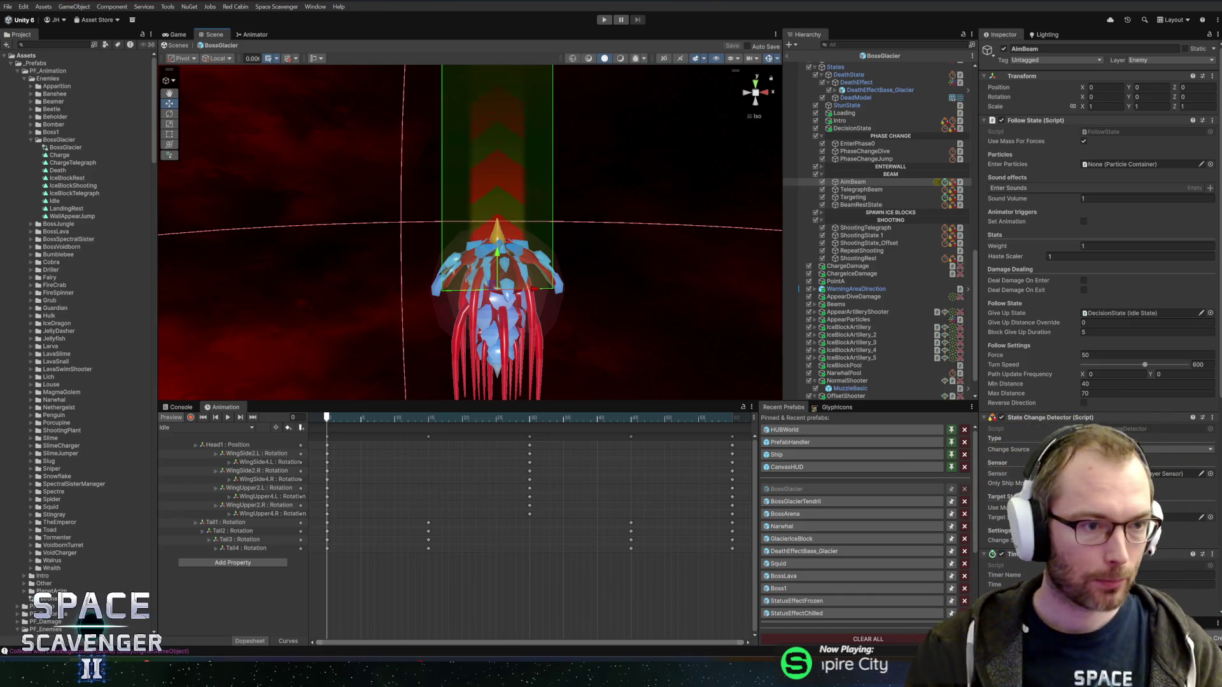
click(52, 163)
key(ctrl+d)
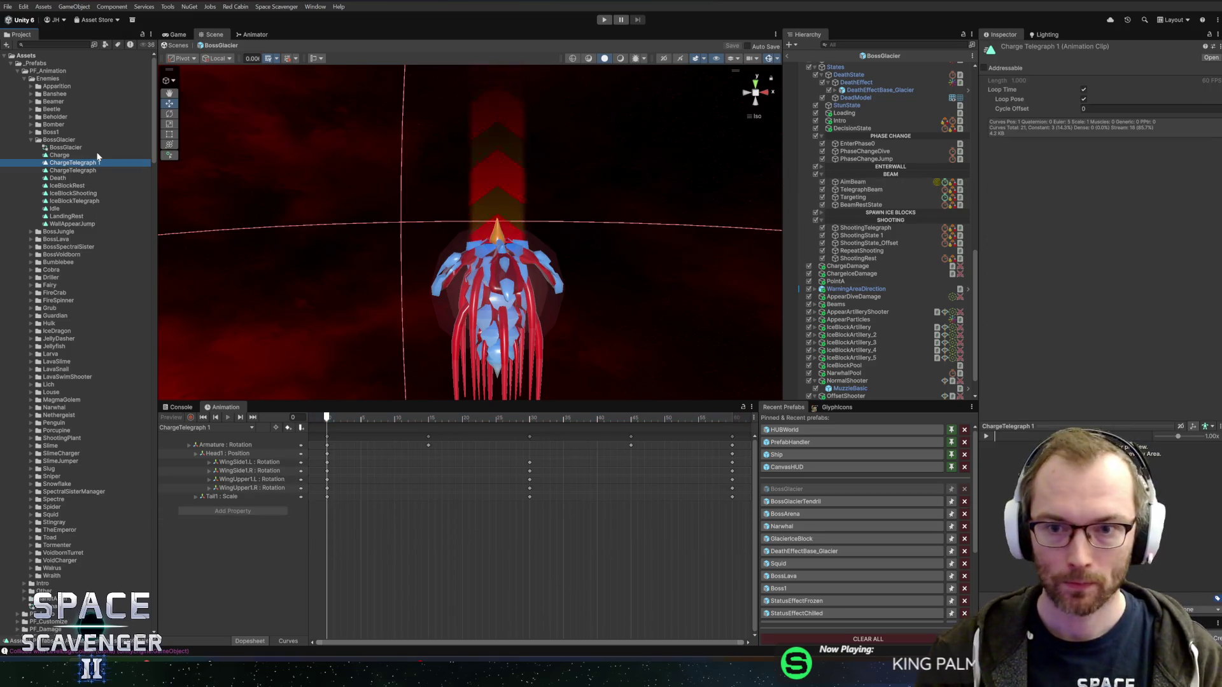
Rename the copied clip BeamAiming and duplicate it as a clip named Beam.
key(F2)
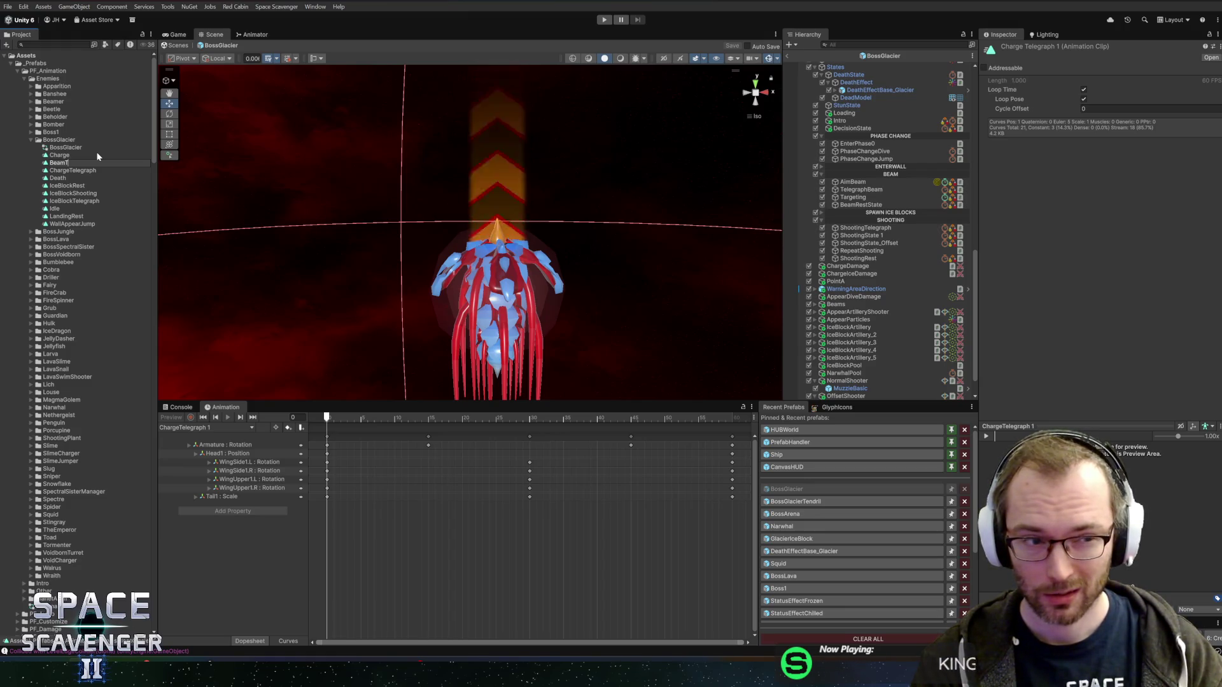
text(ing)
key(Return)
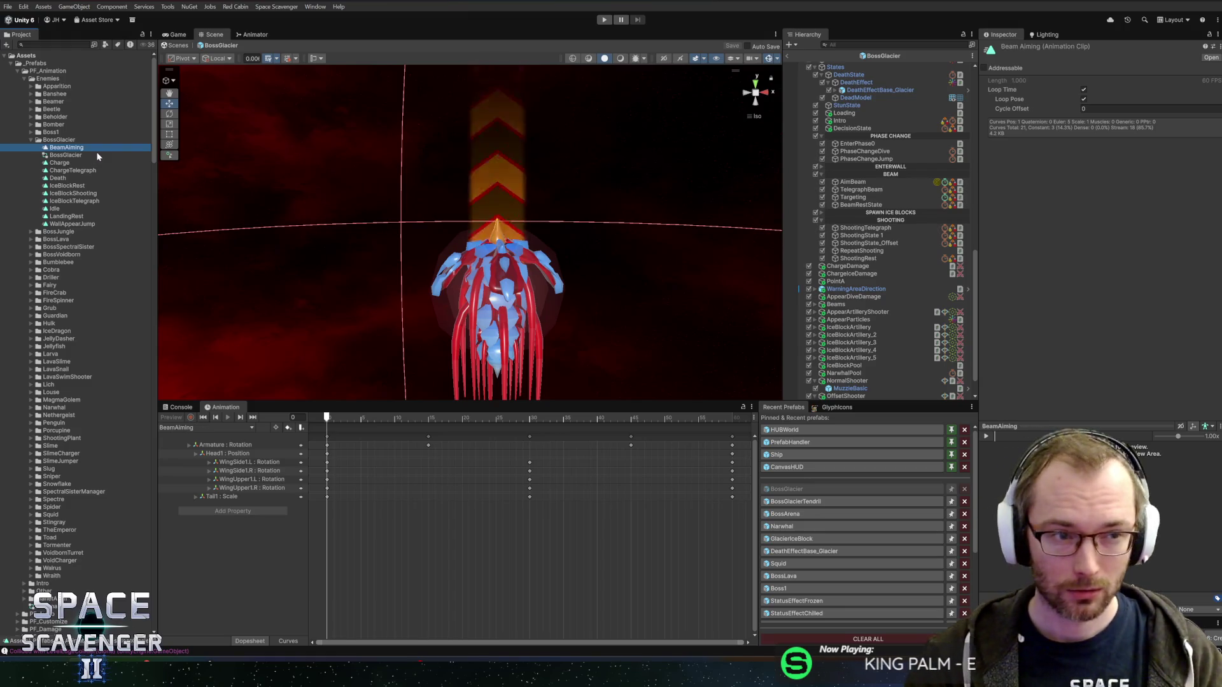
key(ctrl+d)
key(F2)
key(BackSpace)
text(Beam)
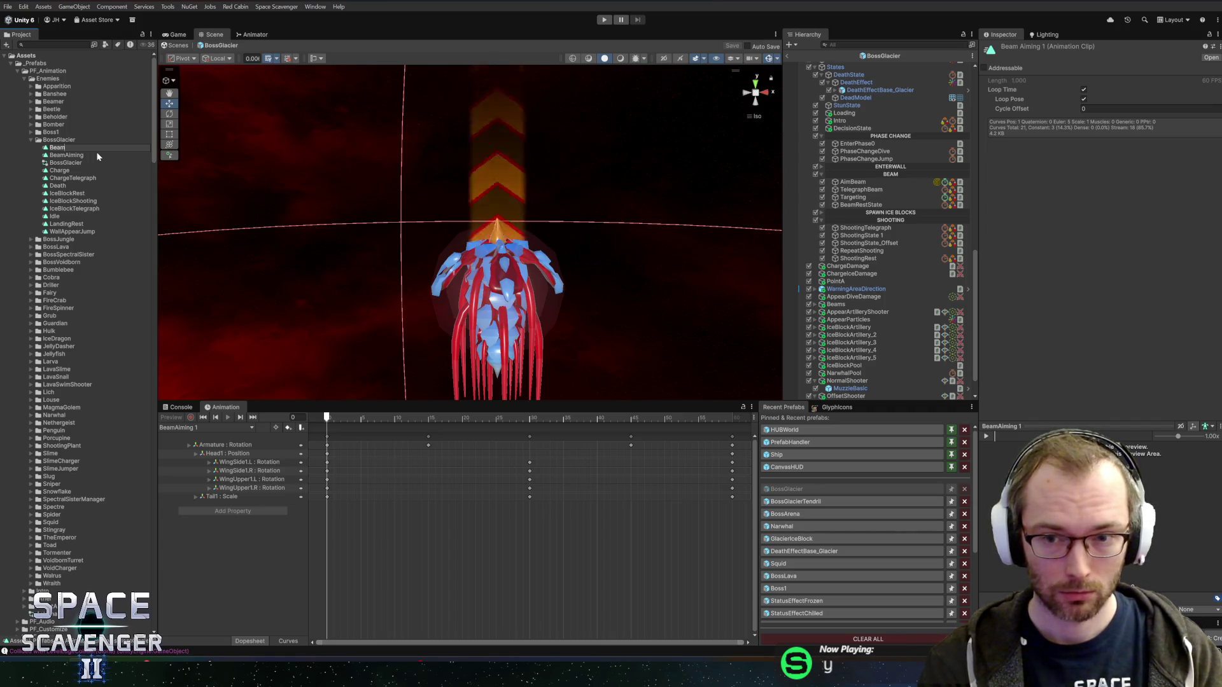
key(Return)
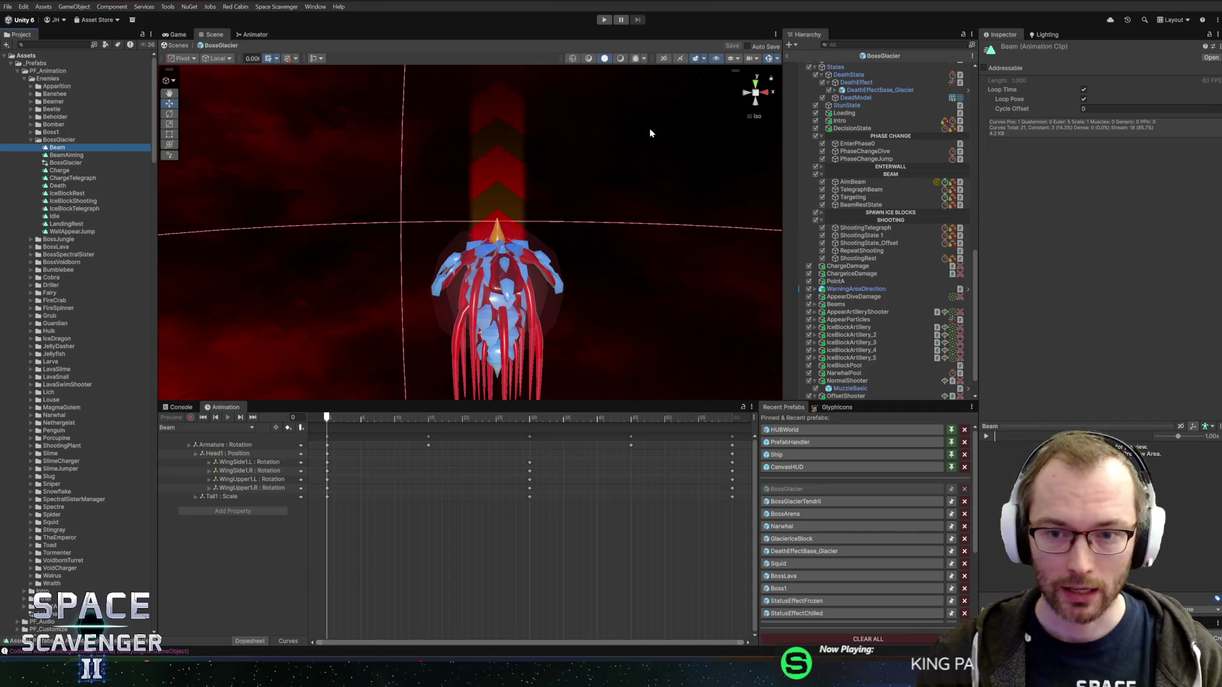
Duplicate BeamAiming as BeamTelegraph and turn off its Loop Time and Loop Pose.
click(63, 157)
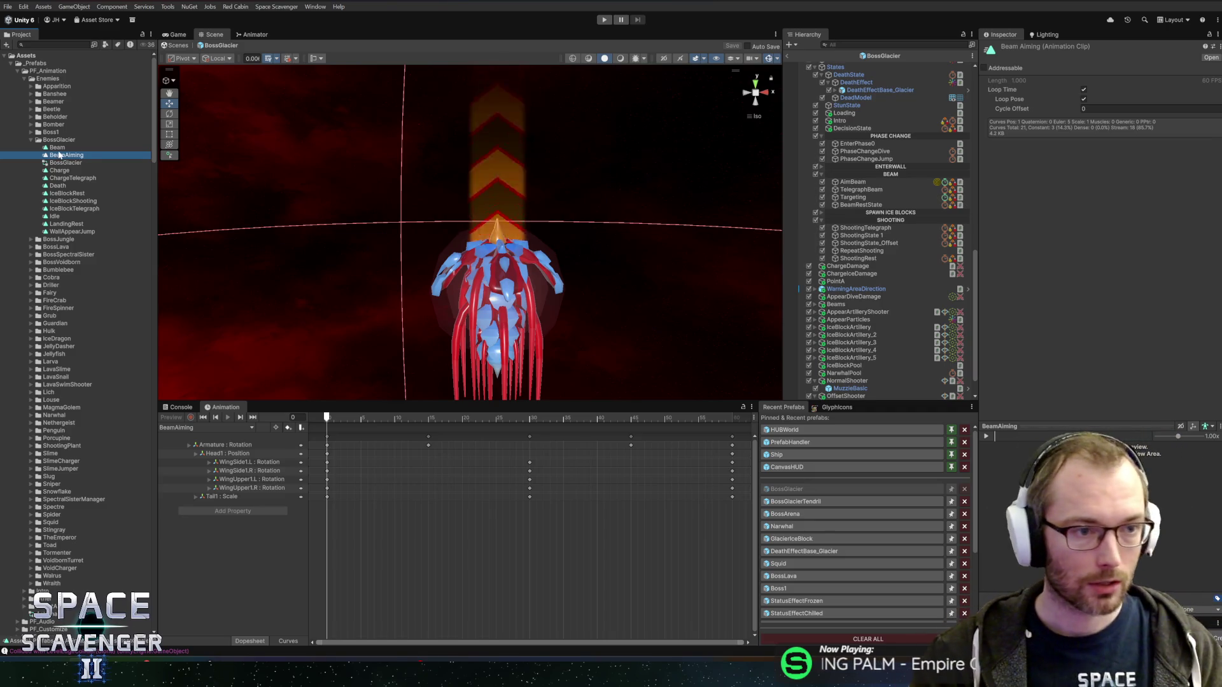
key(ctrl+d)
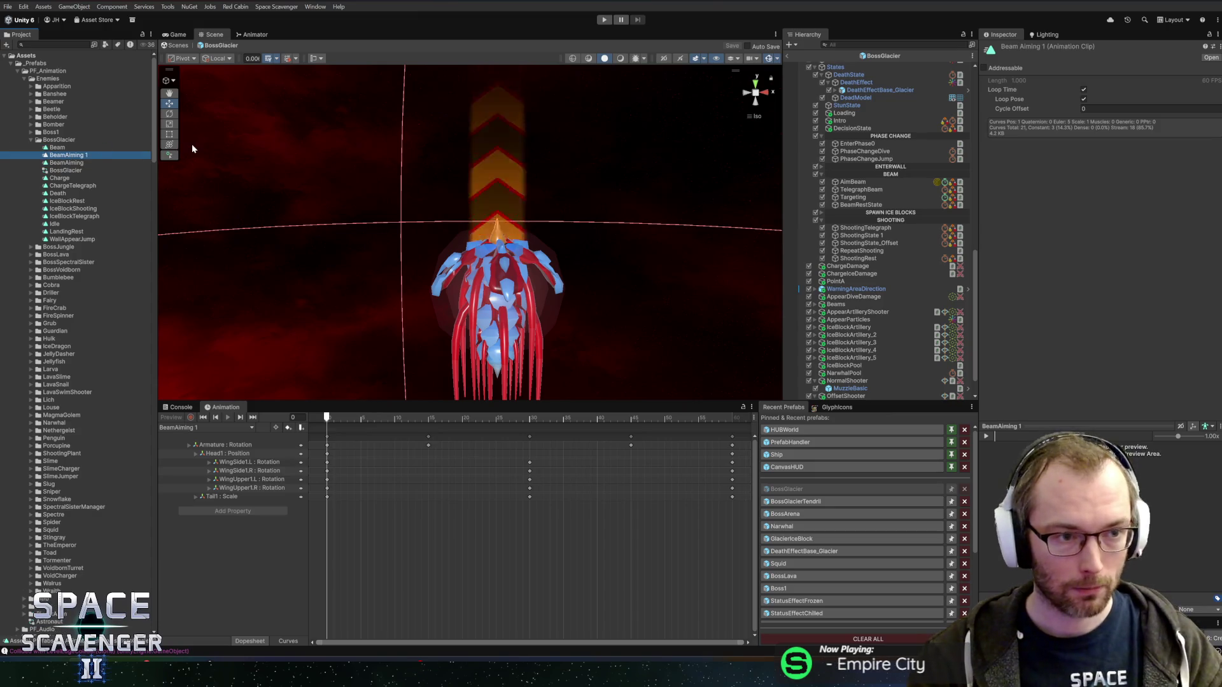
key(F2)
key(BackSpace)
key(BackSpace)
key(BackSpace)
key(BackSpace)
text(Teleg)
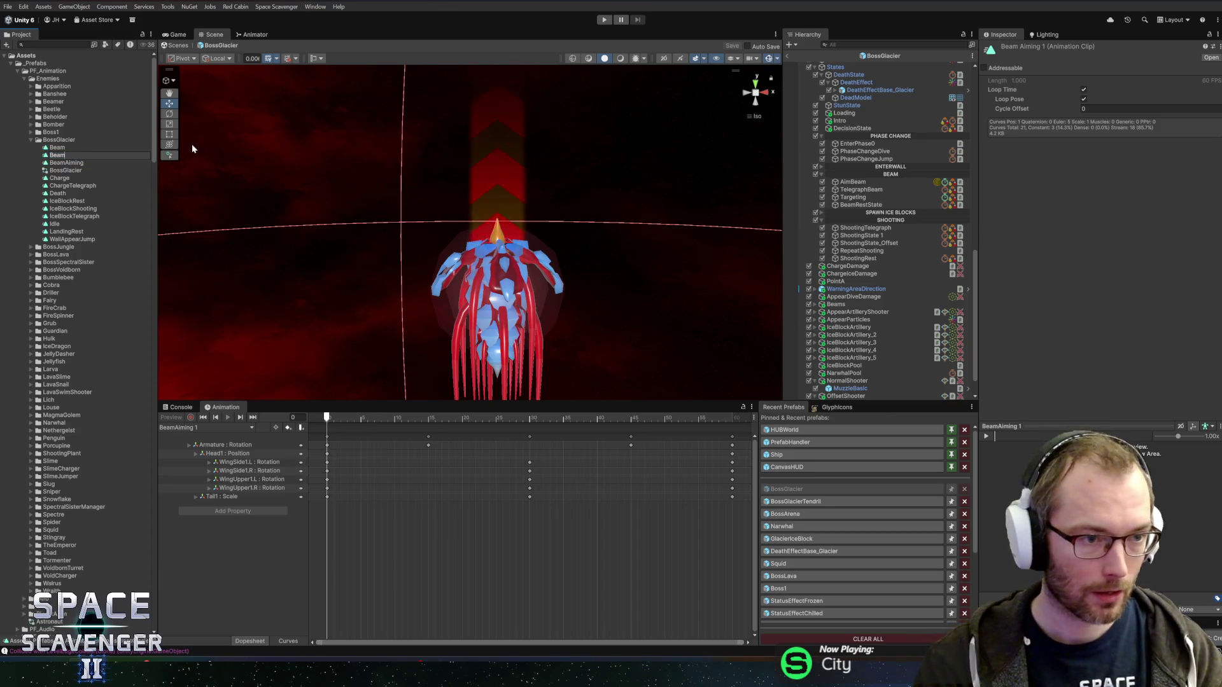
text(raph)
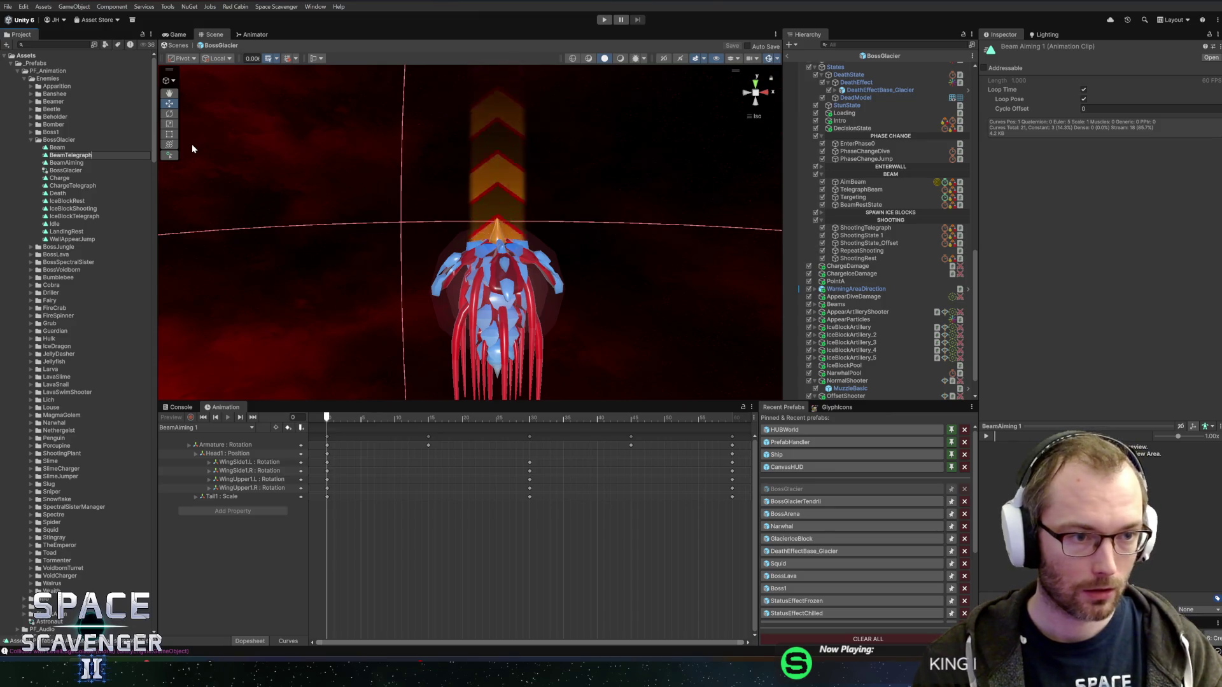
key(Return)
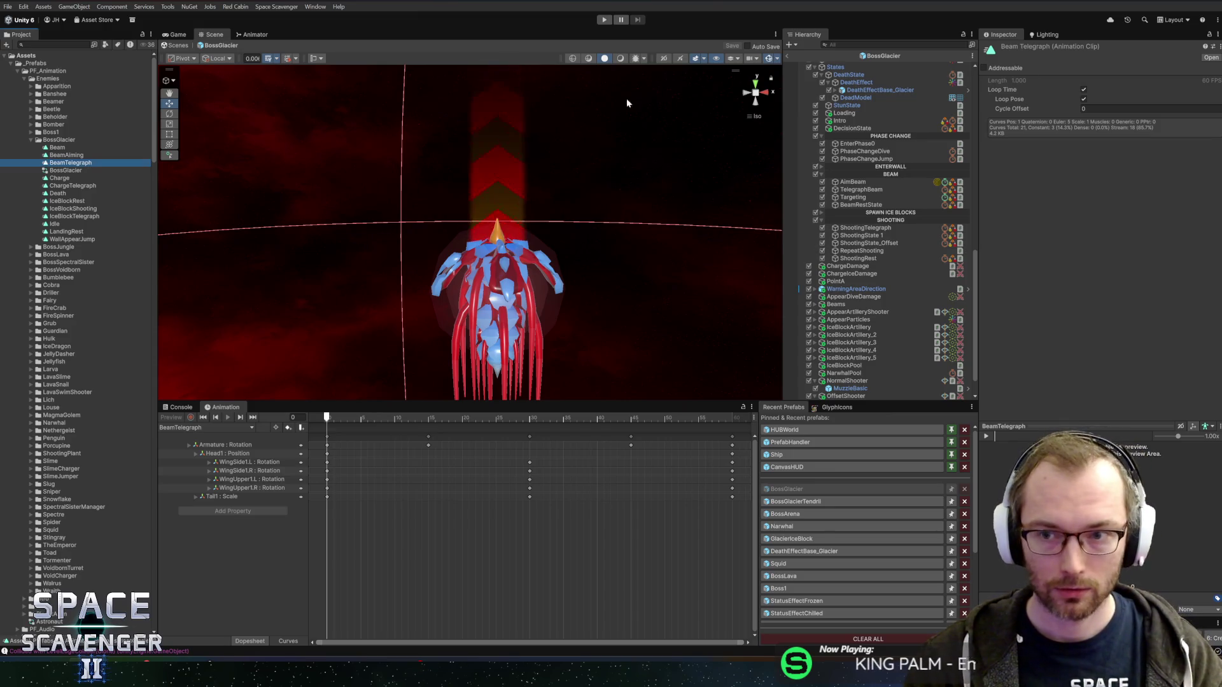
click(1084, 99)
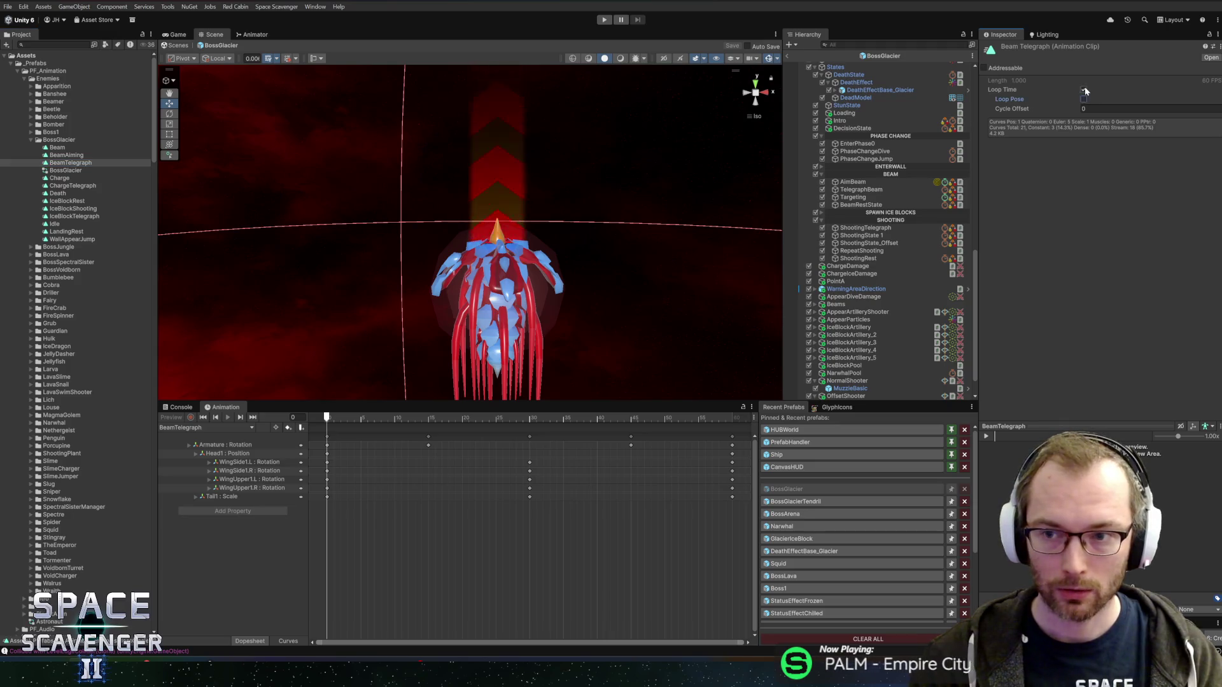
click(1083, 90)
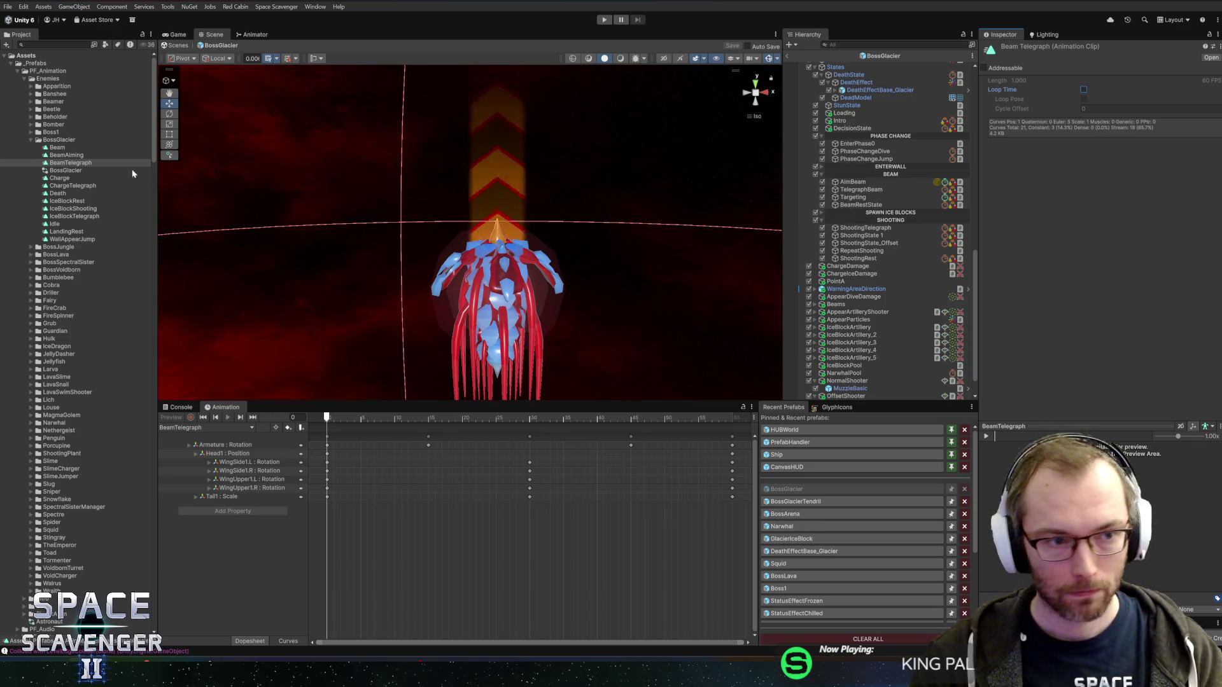
Compare the clips' loop settings, then duplicate BeamTelegraph as BeamRest.
click(56, 149)
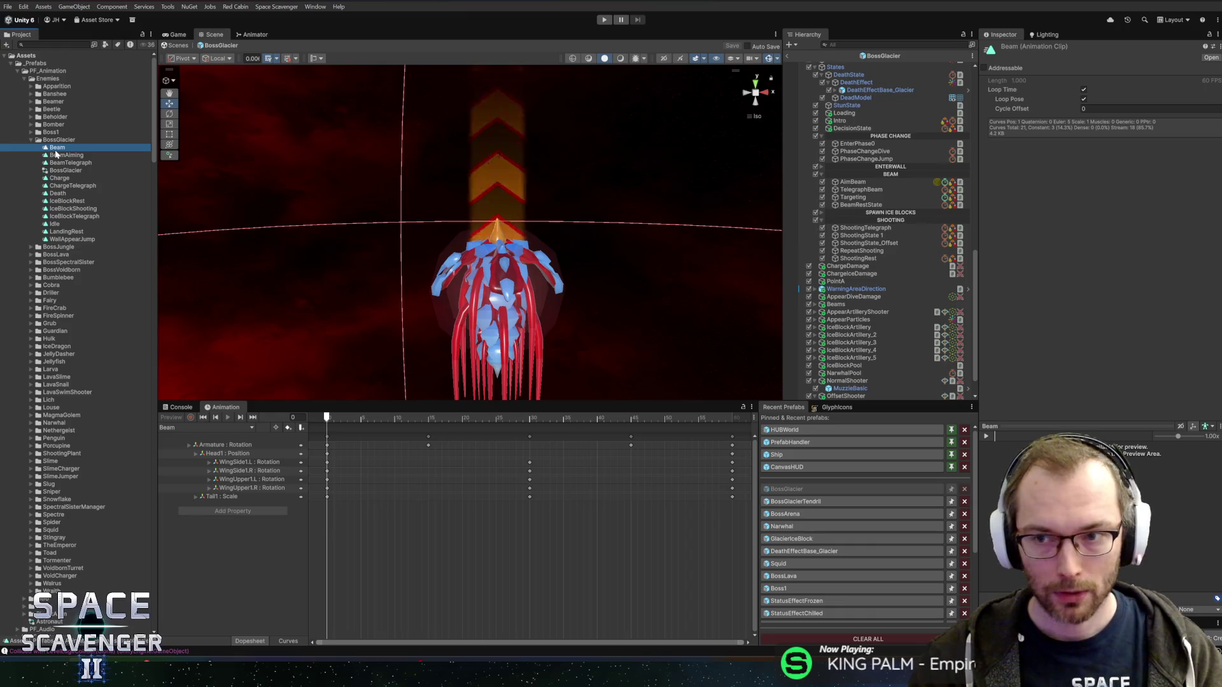
click(55, 163)
click(57, 156)
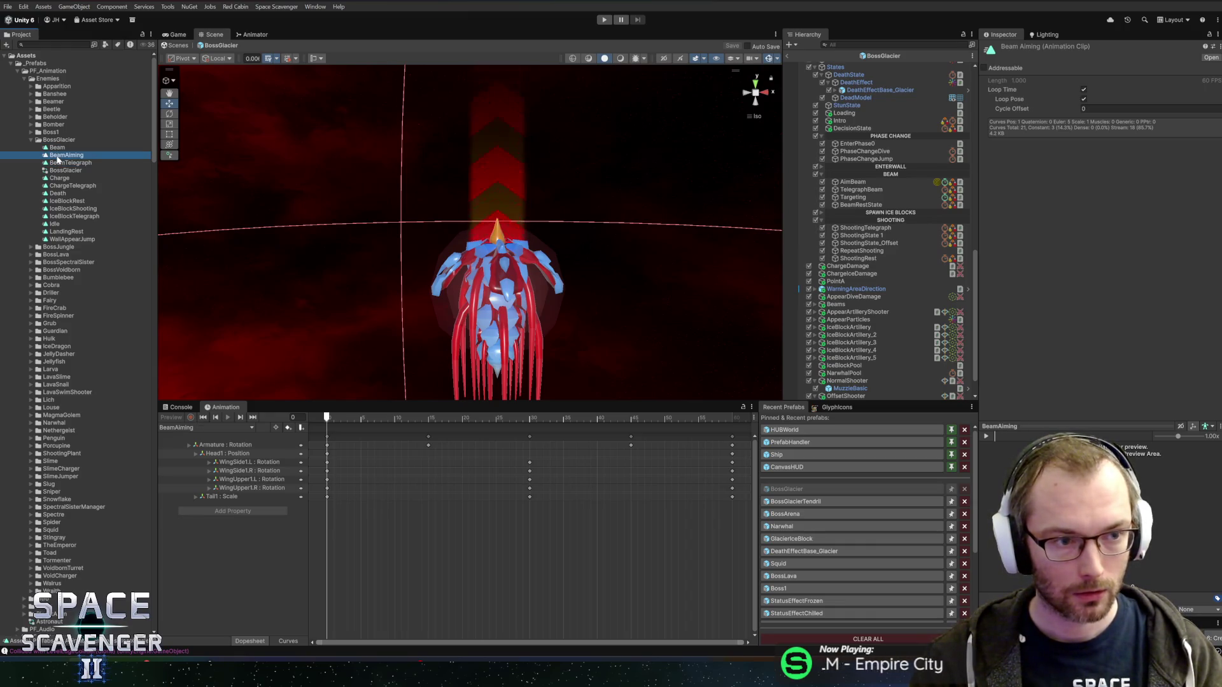
click(58, 162)
key(ctrl+d)
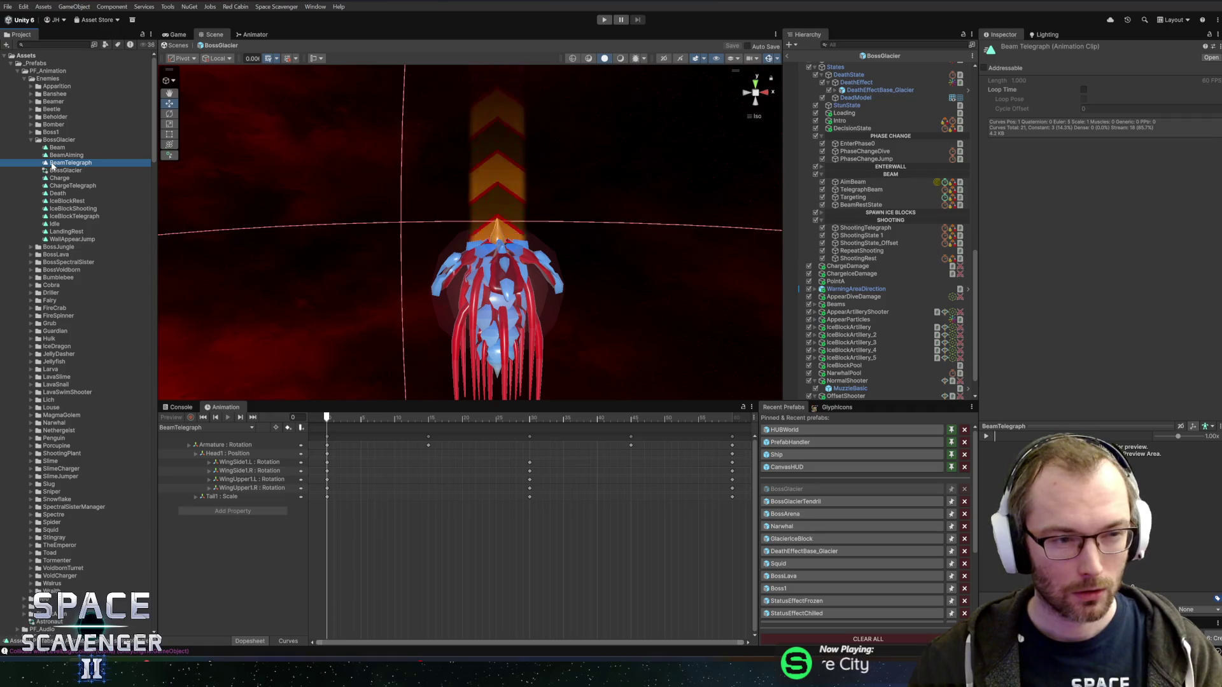
key(BackSpace)
key(BackSpace)
key(BackSpace)
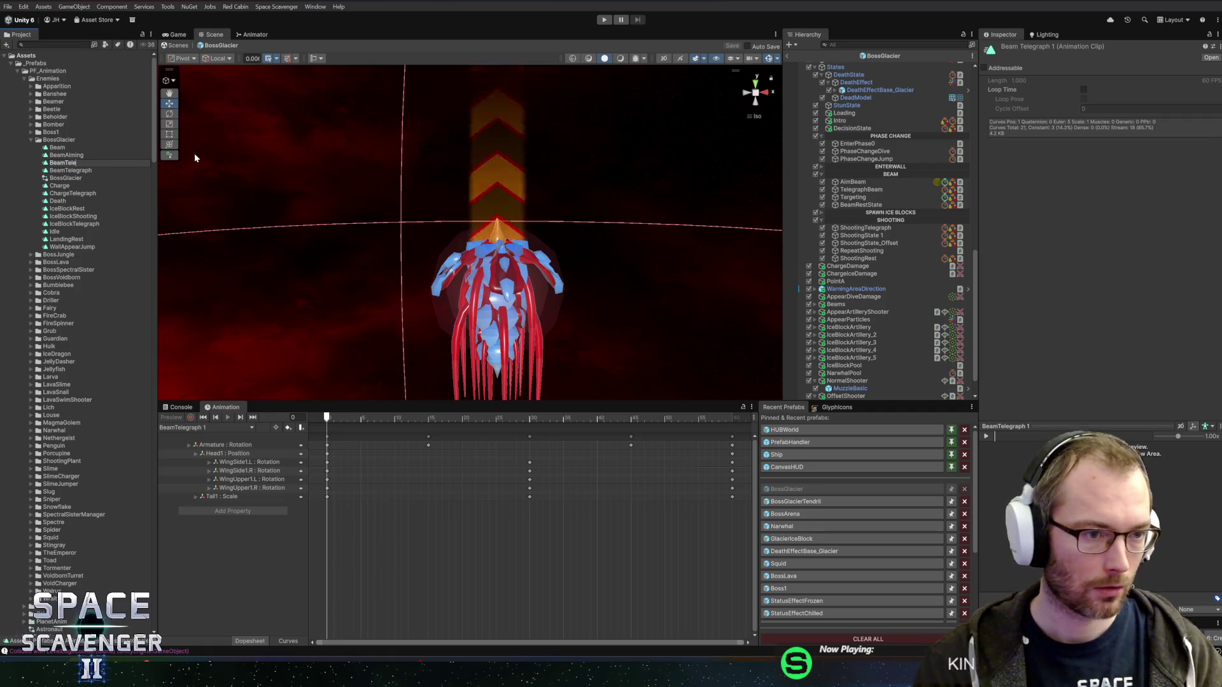
key(BackSpace)
text(Rest)
key(Return)
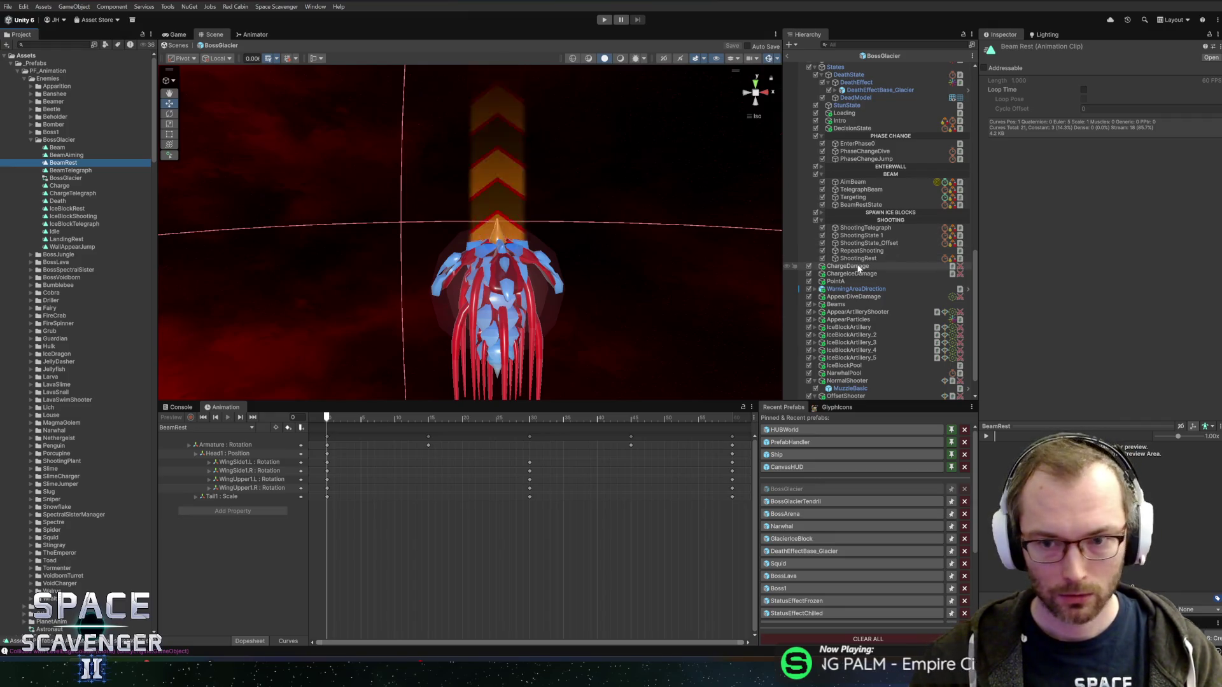
Set the AimBeam state to play BeamAiming with a 0.4 transition time and save.
click(850, 181)
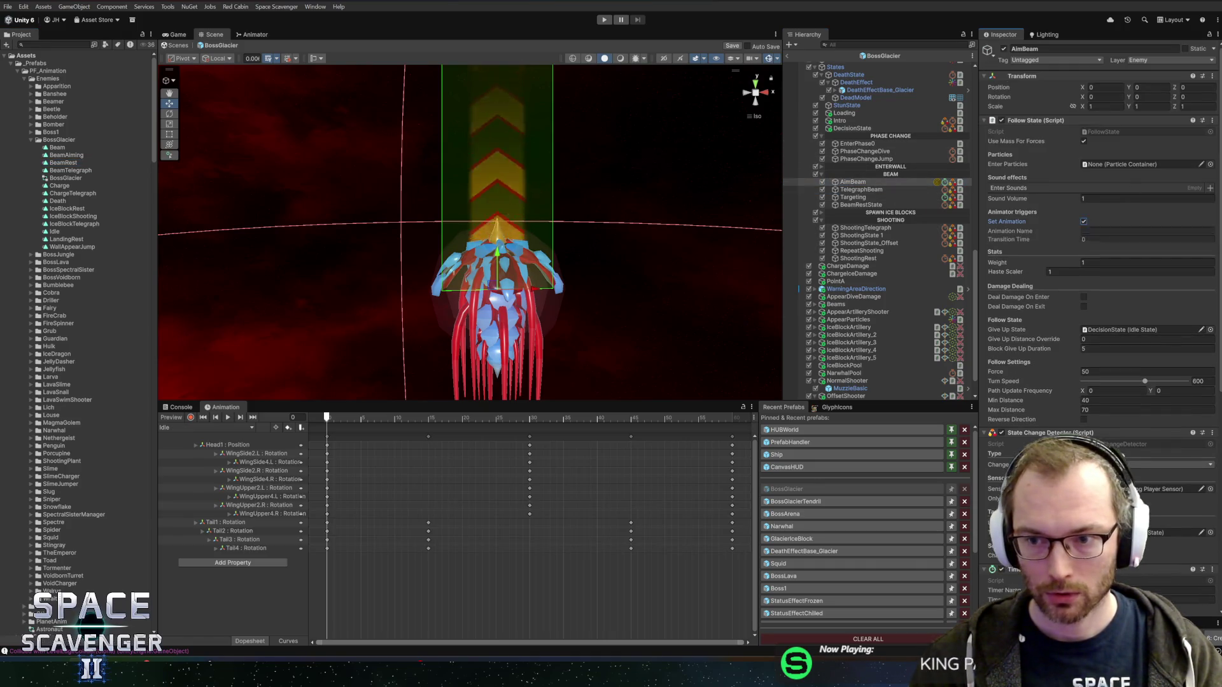
click(1095, 231)
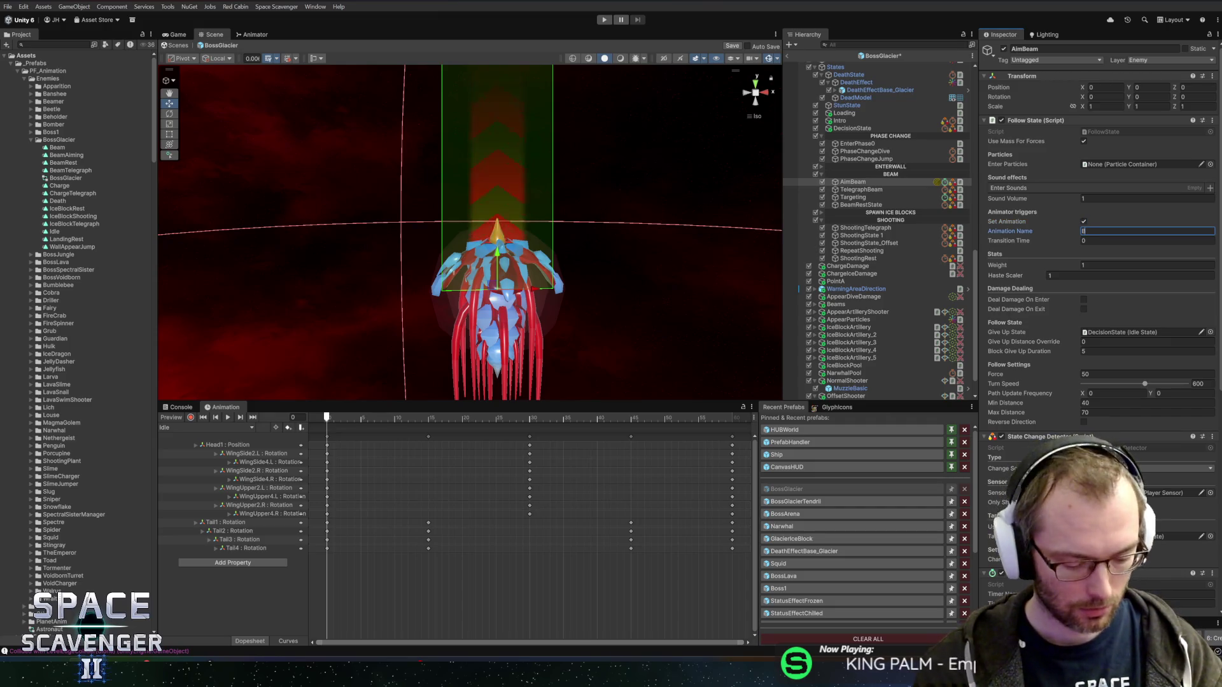
text(eamAiming)
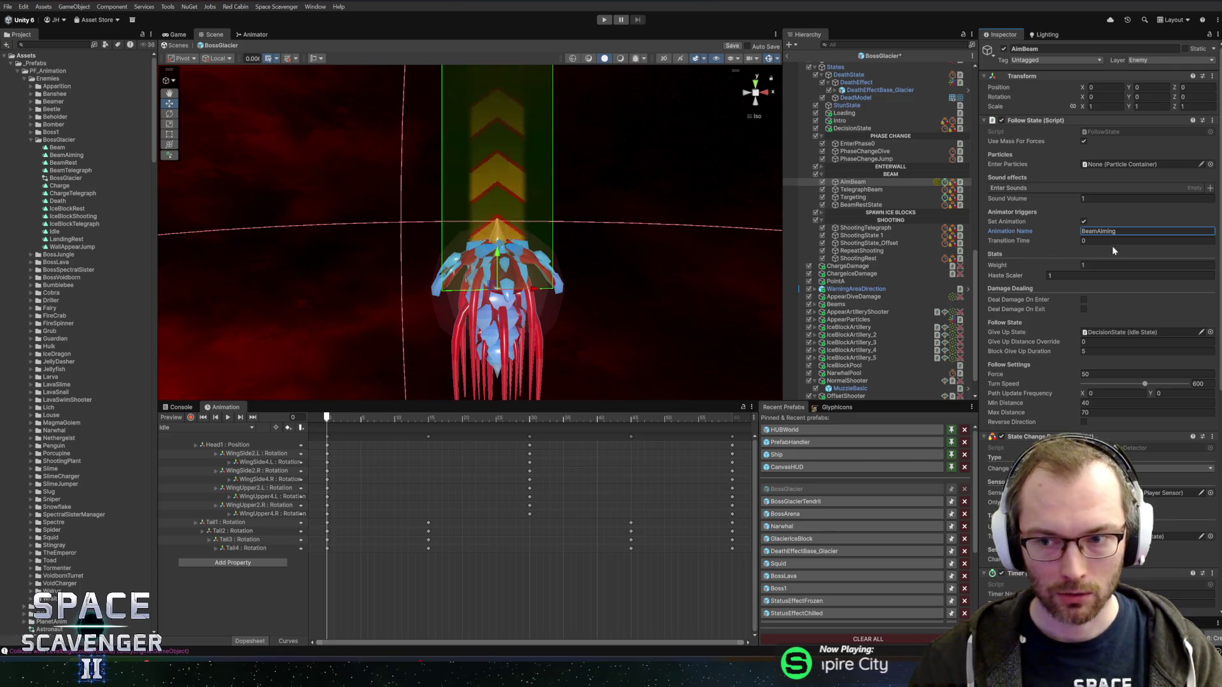
key(Tab)
text(0.4)
key(ctrl+s)
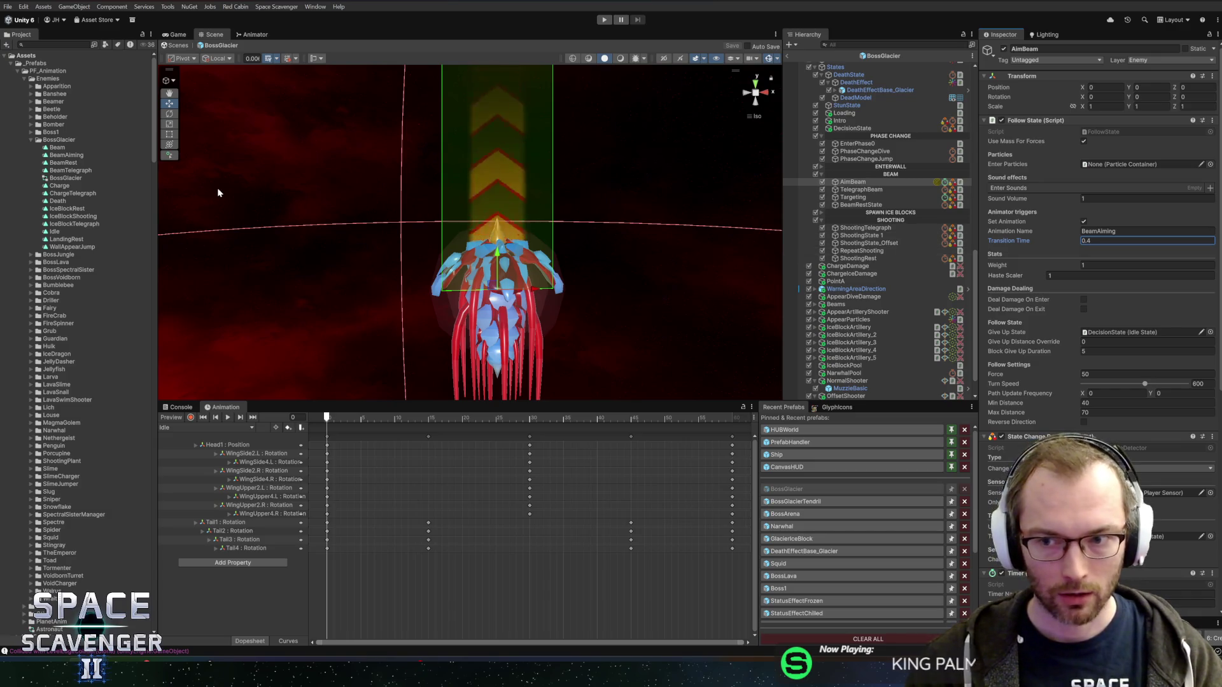
Make the TelegraphBeam state play BeamTelegraph with a 0.1 transition time.
click(56, 163)
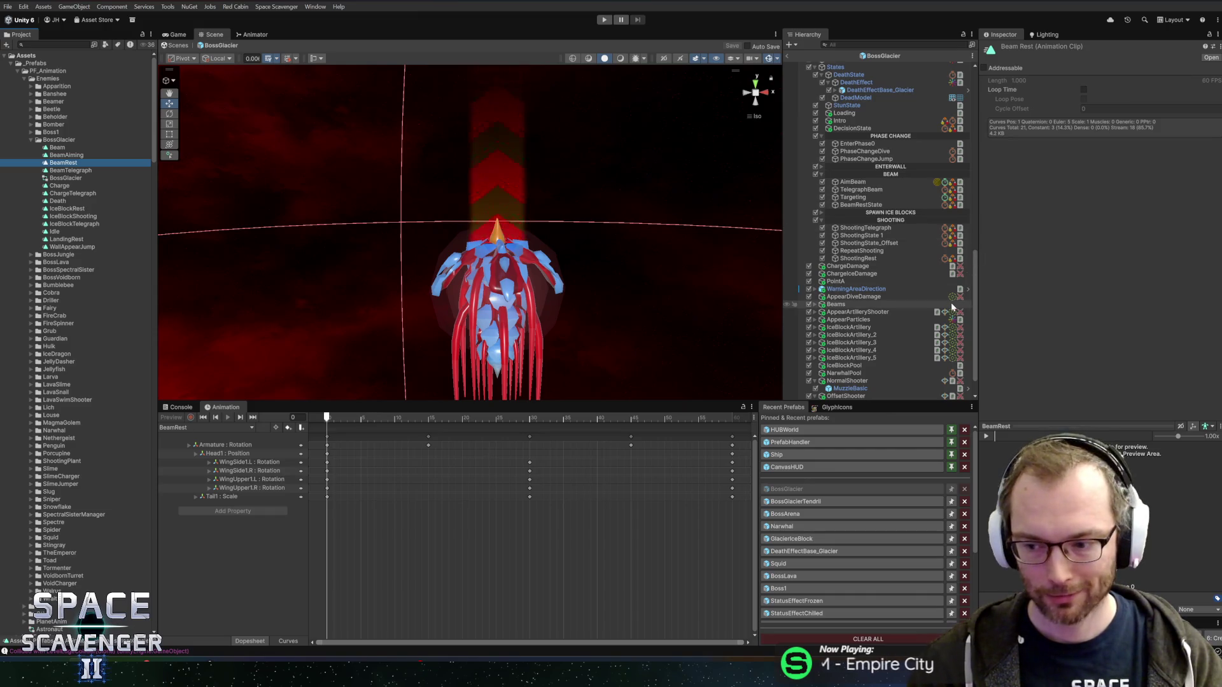
click(853, 183)
click(859, 189)
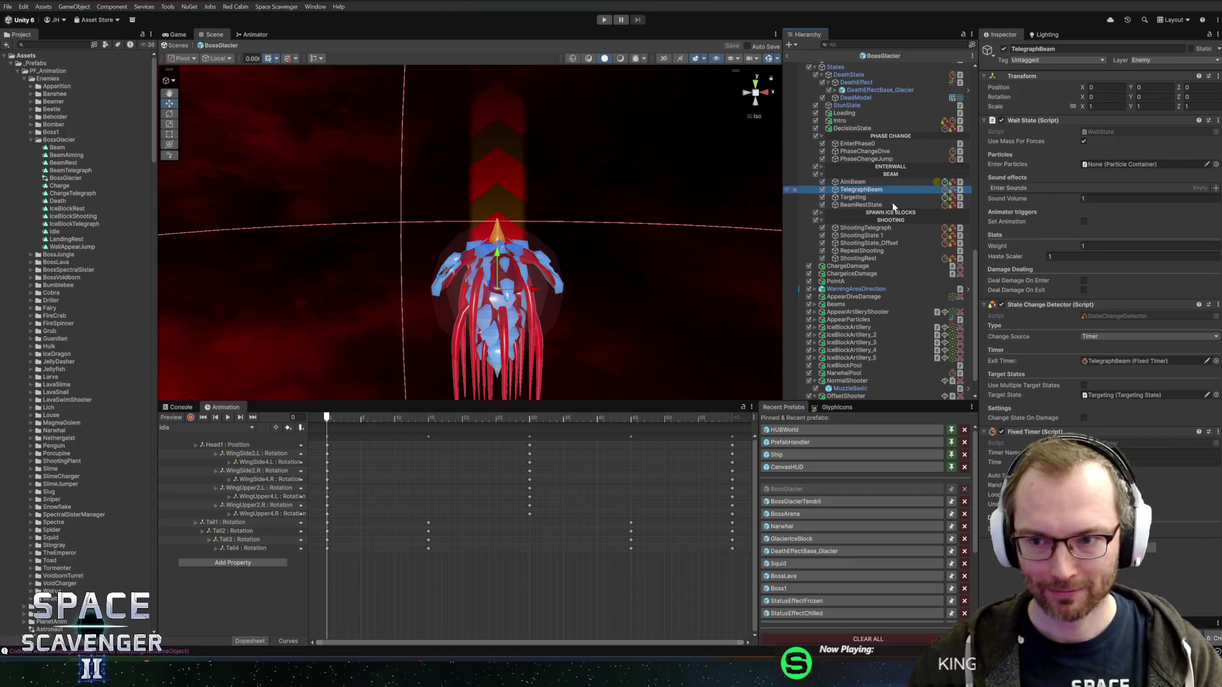
click(1083, 221)
click(1120, 231)
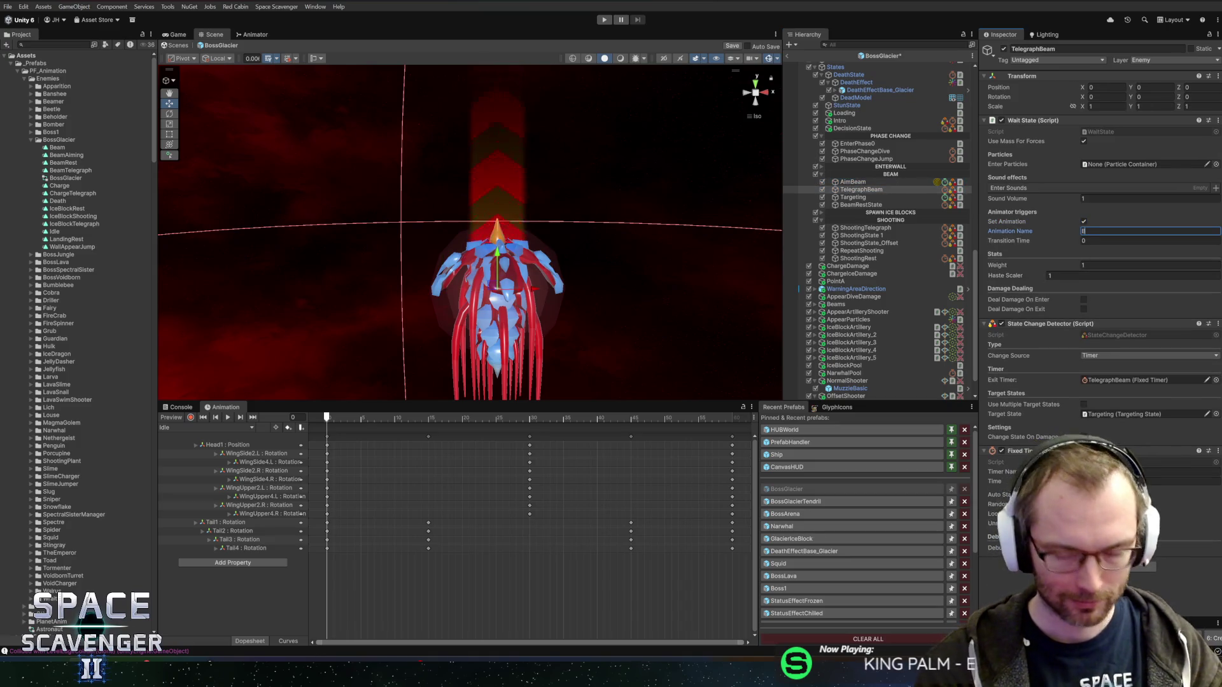
text(BeamTelegraph)
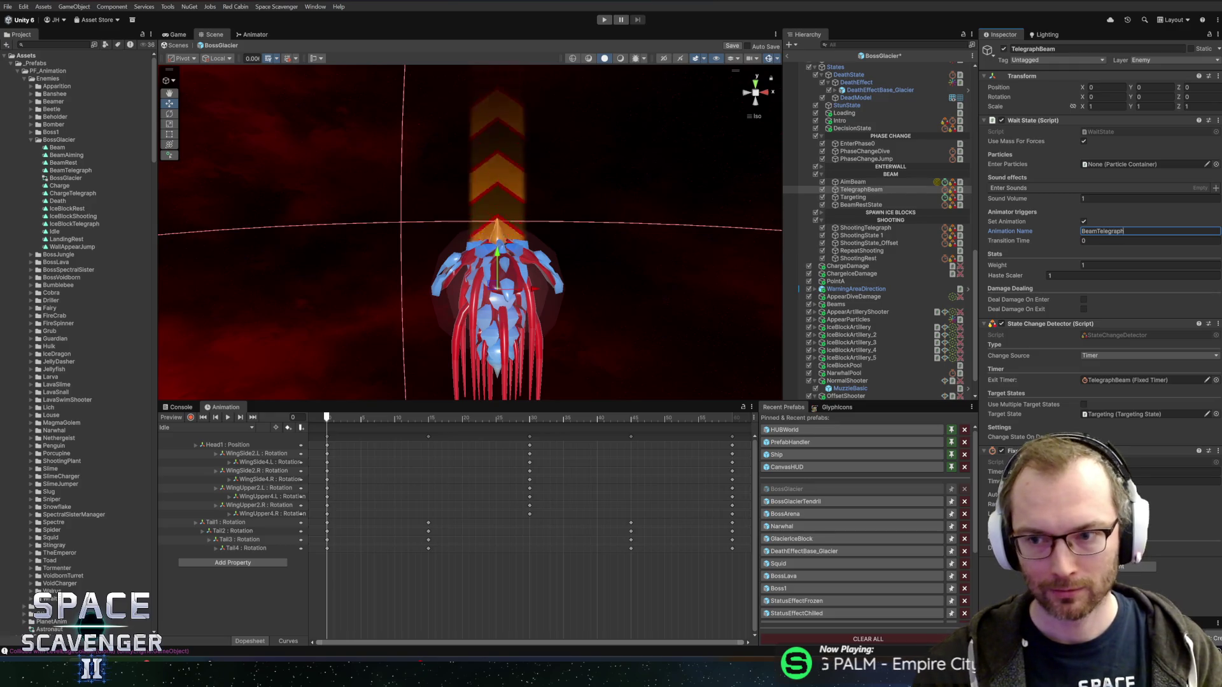
click(1120, 240)
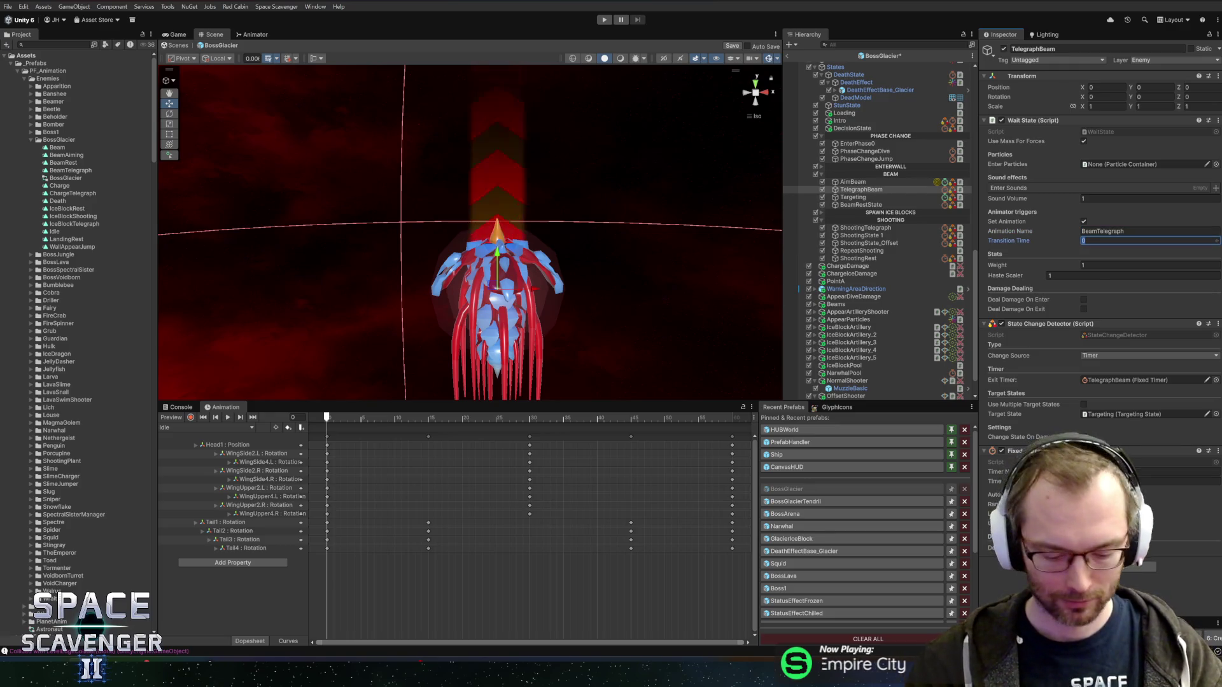
text(0.1)
Give Targeting the Beam animation and BeamRestState the BeamRest animation with 0.4 transition.
click(852, 196)
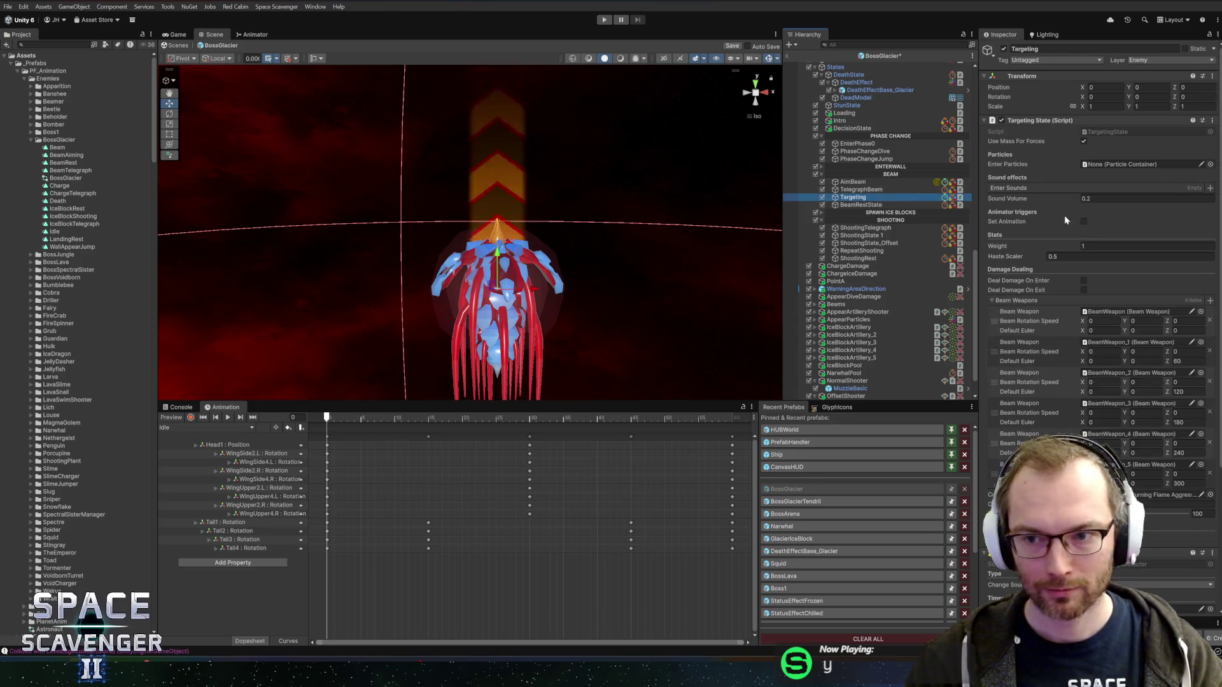
click(1083, 222)
click(1098, 232)
text(Beam)
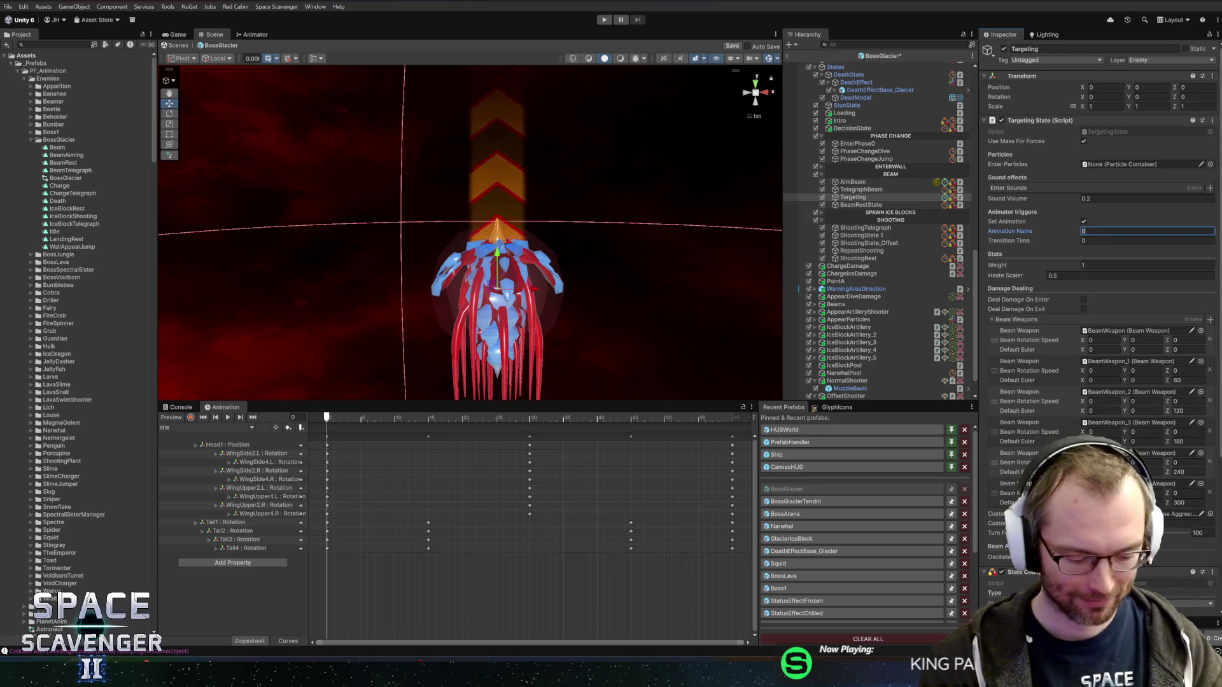
click(862, 205)
click(1120, 231)
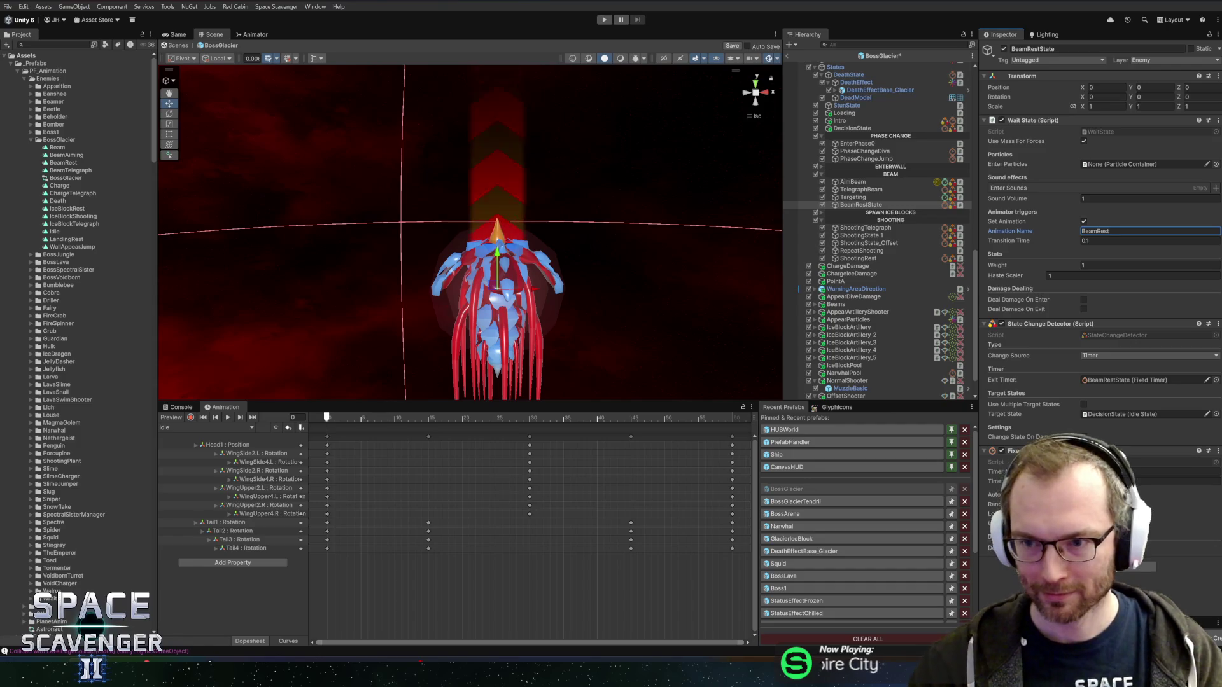
key(Tab)
text(0.4)
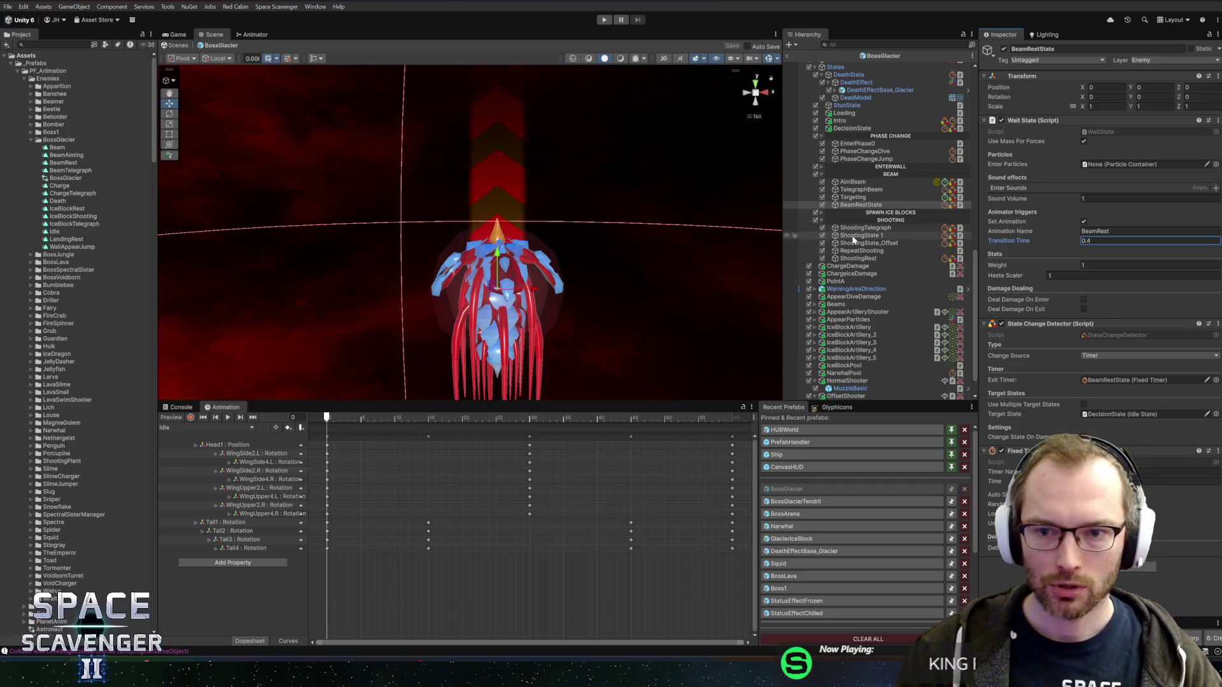
click(880, 228)
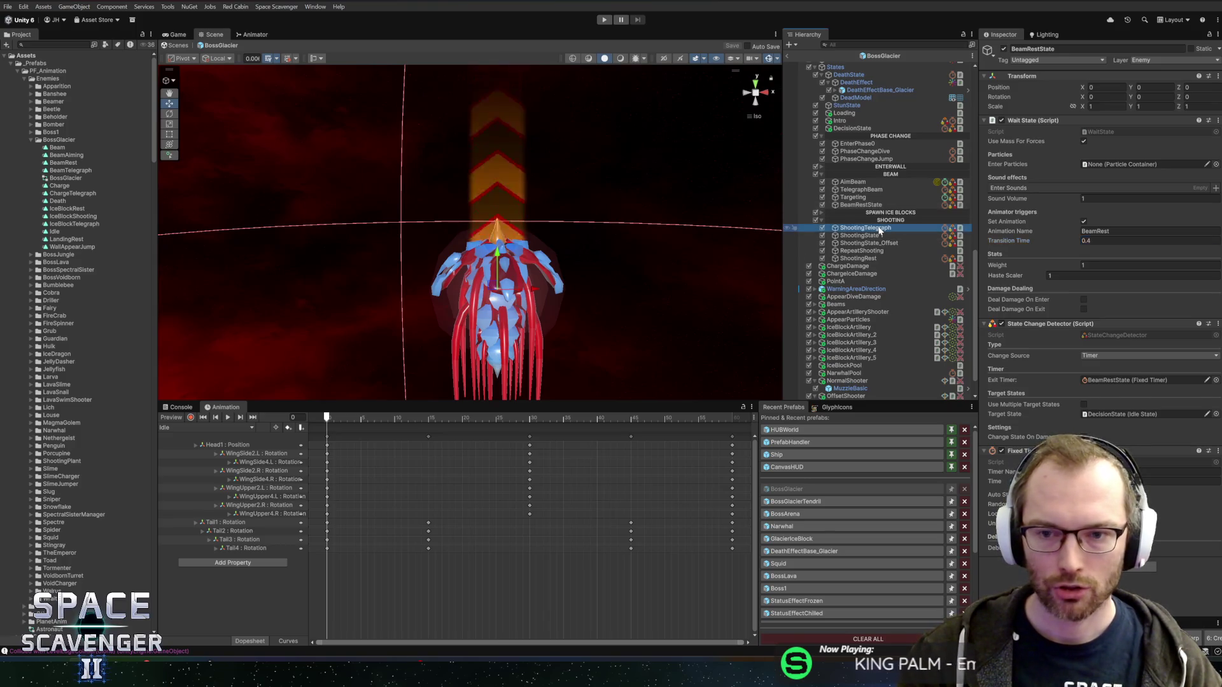
Review the ShootingState_Offset, RepeatShooting, ShootingRest and ShootingTelegraph states.
click(870, 244)
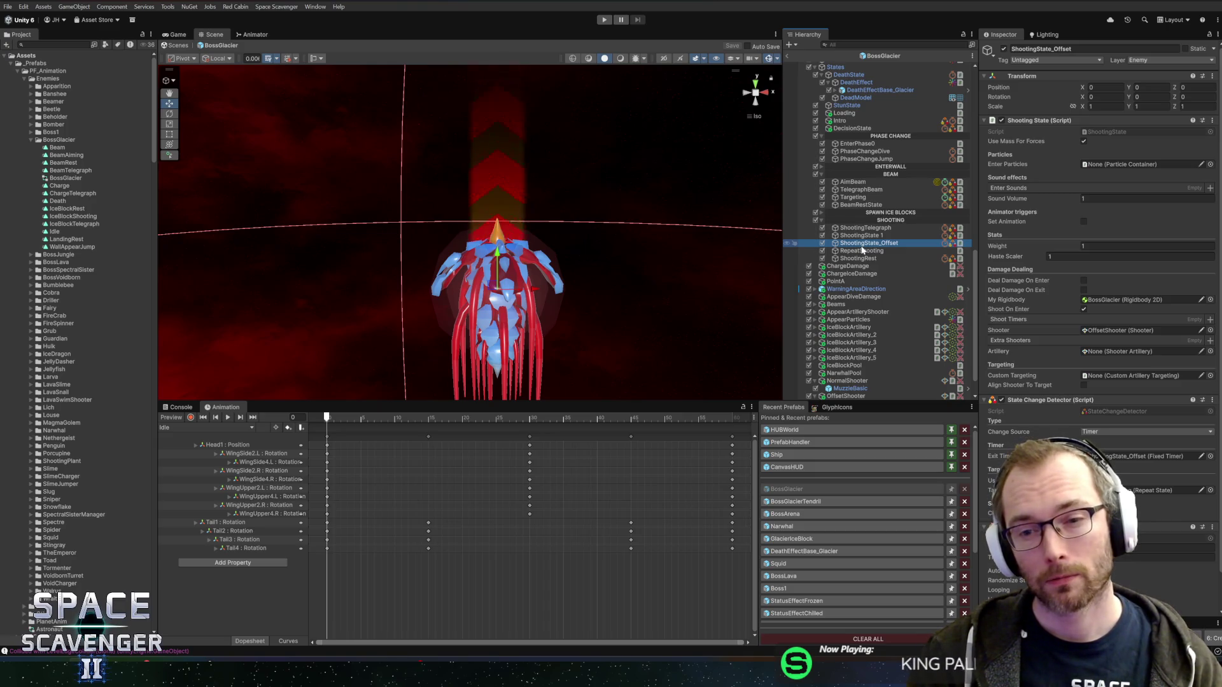
click(862, 251)
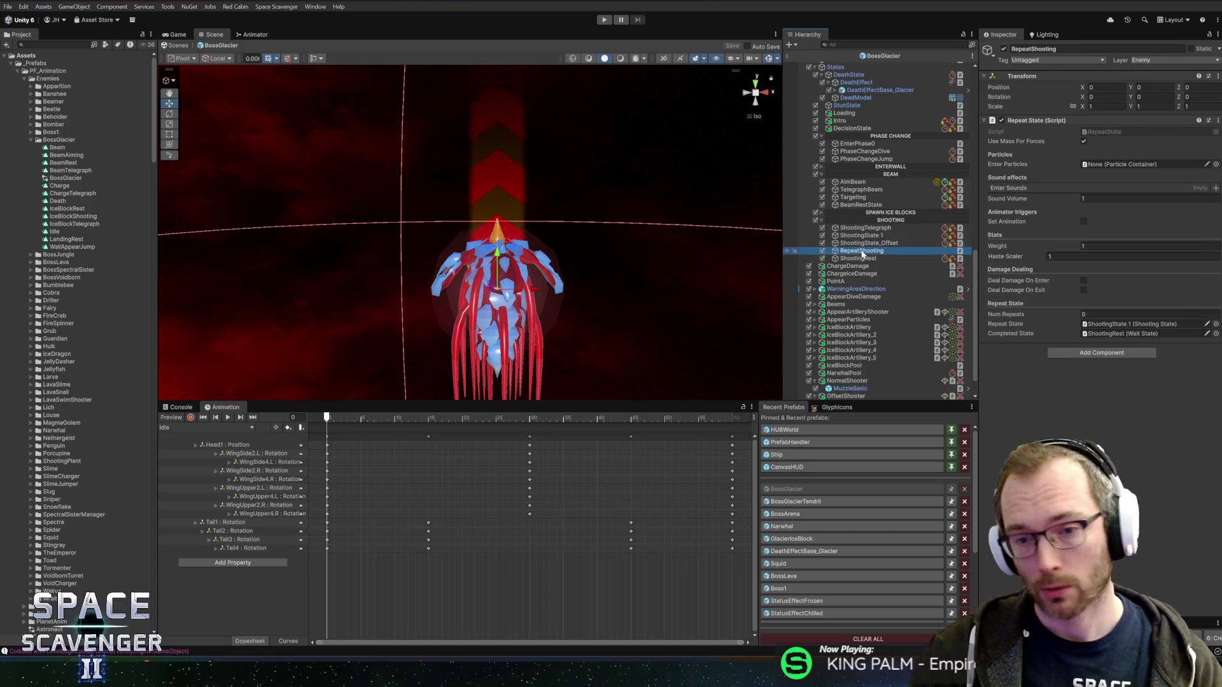
click(859, 258)
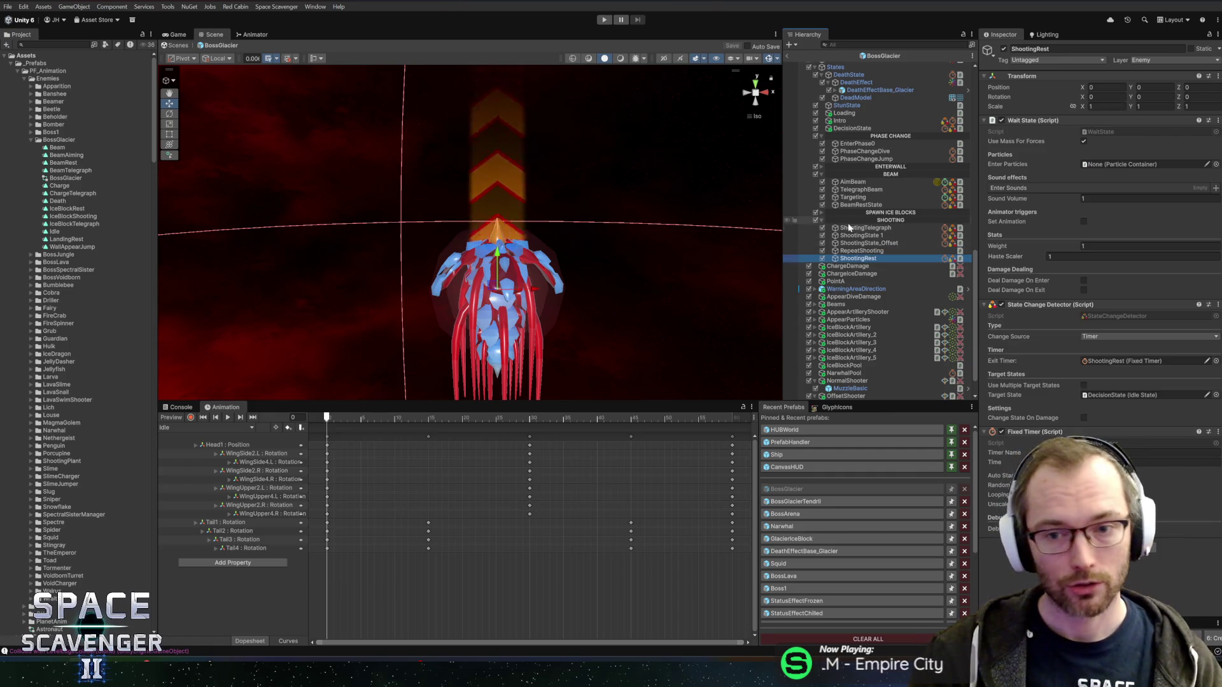
click(853, 227)
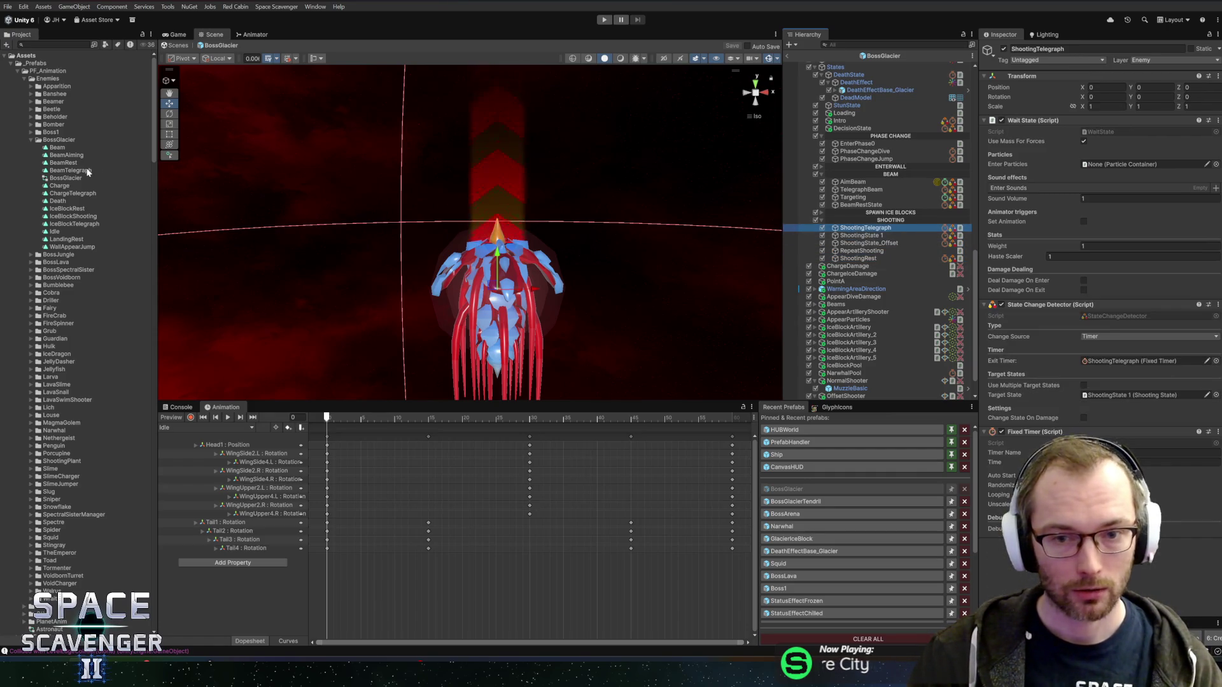
Duplicate the Beam clip and begin naming the copy ShootingTelegraph.
click(54, 147)
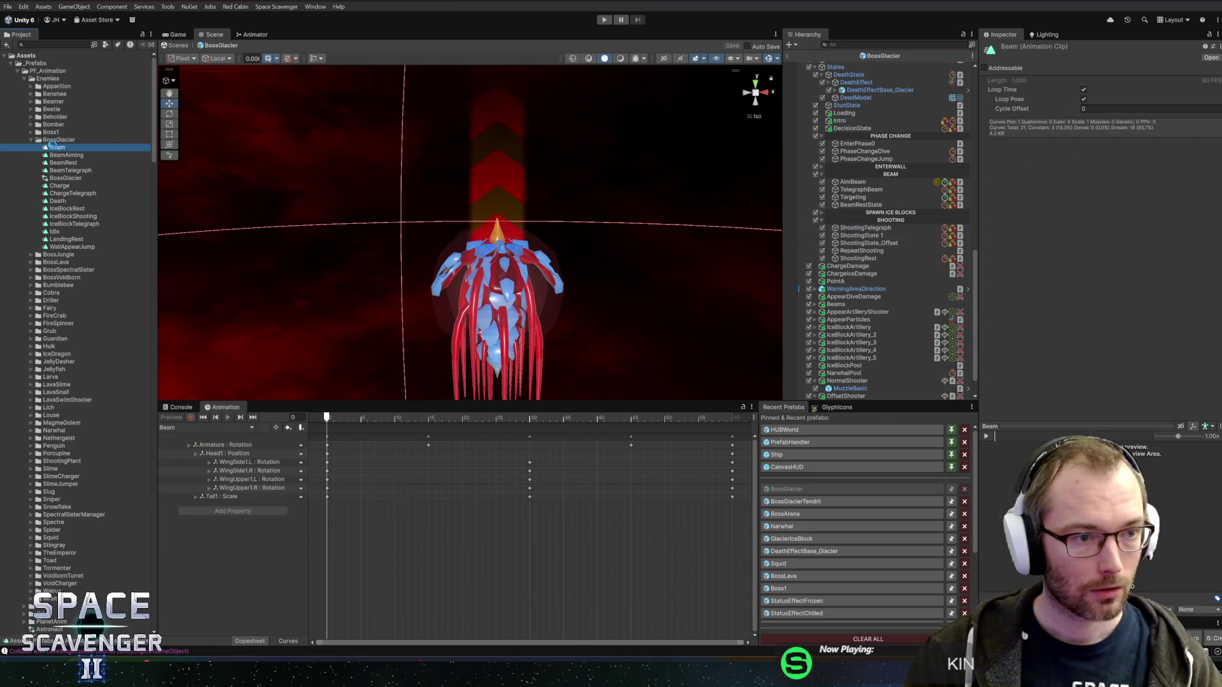
key(ctrl+d)
key(F2)
text(Shoot)
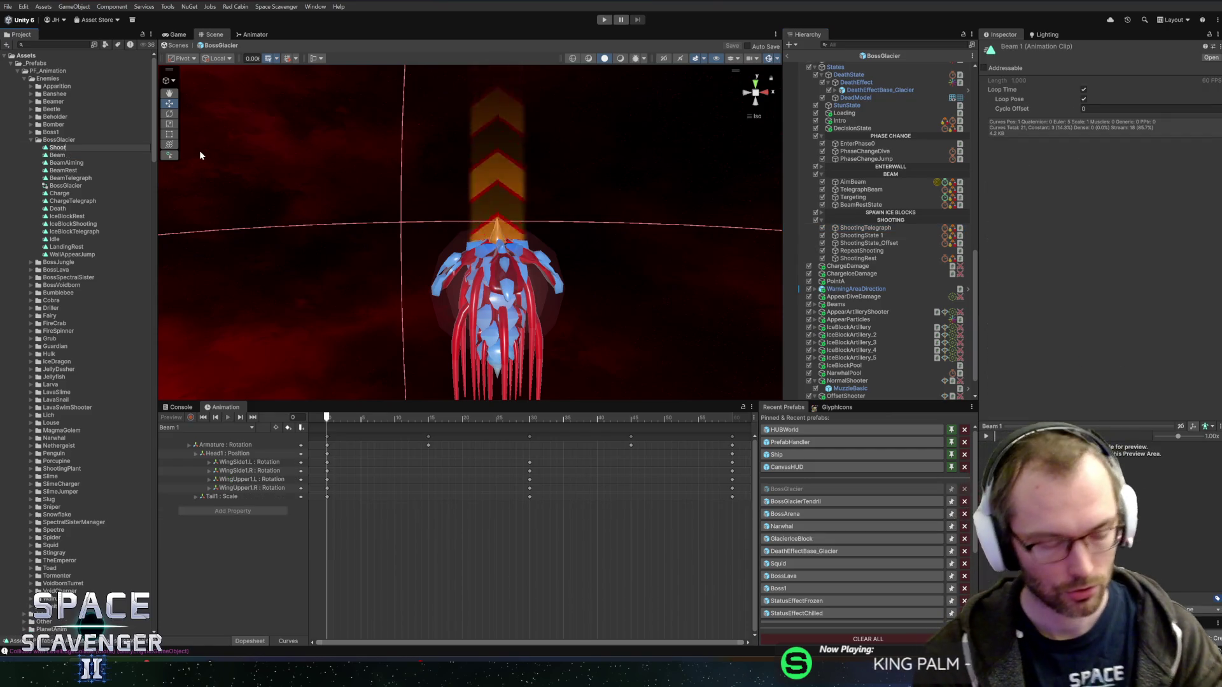
text(ingTelegr)
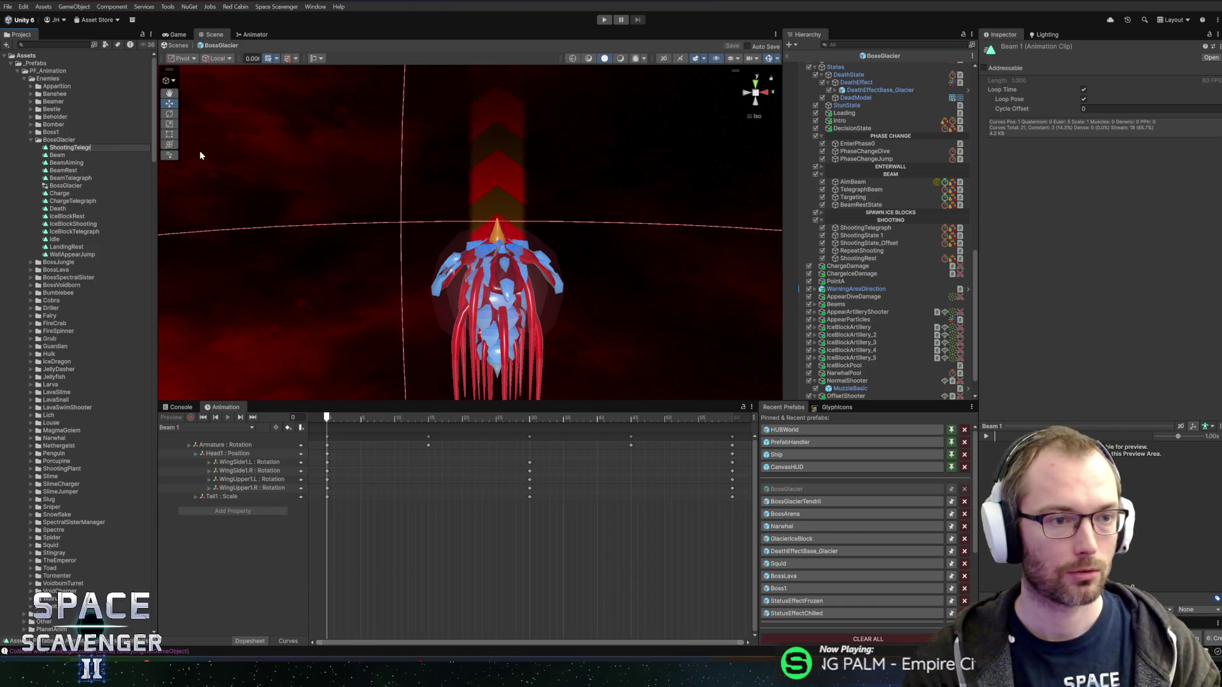
text(aph)
Name the copy ShootingTelegraph, duplicate it into Shooting and ShootingRest, then select Shooting.
key(Return)
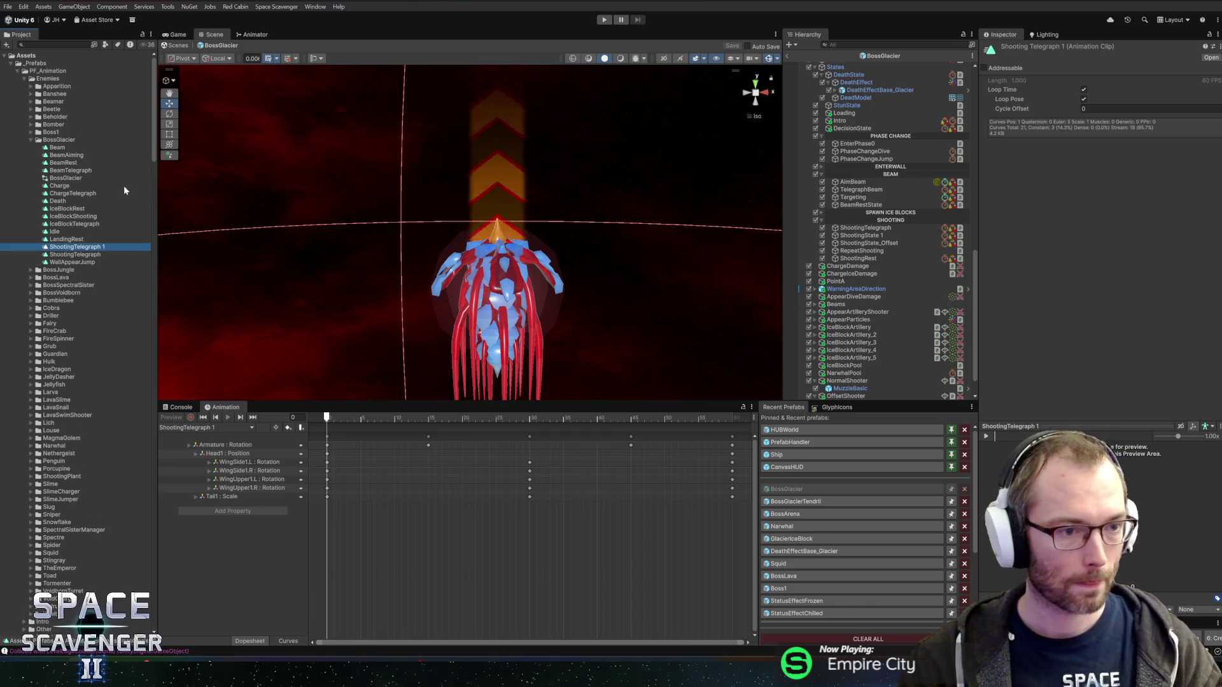
key(ctrl+d)
key(F2)
key(BackSpace)
key(BackSpace)
key(BackSpace)
key(BackSpace)
key(BackSpace)
key(Return)
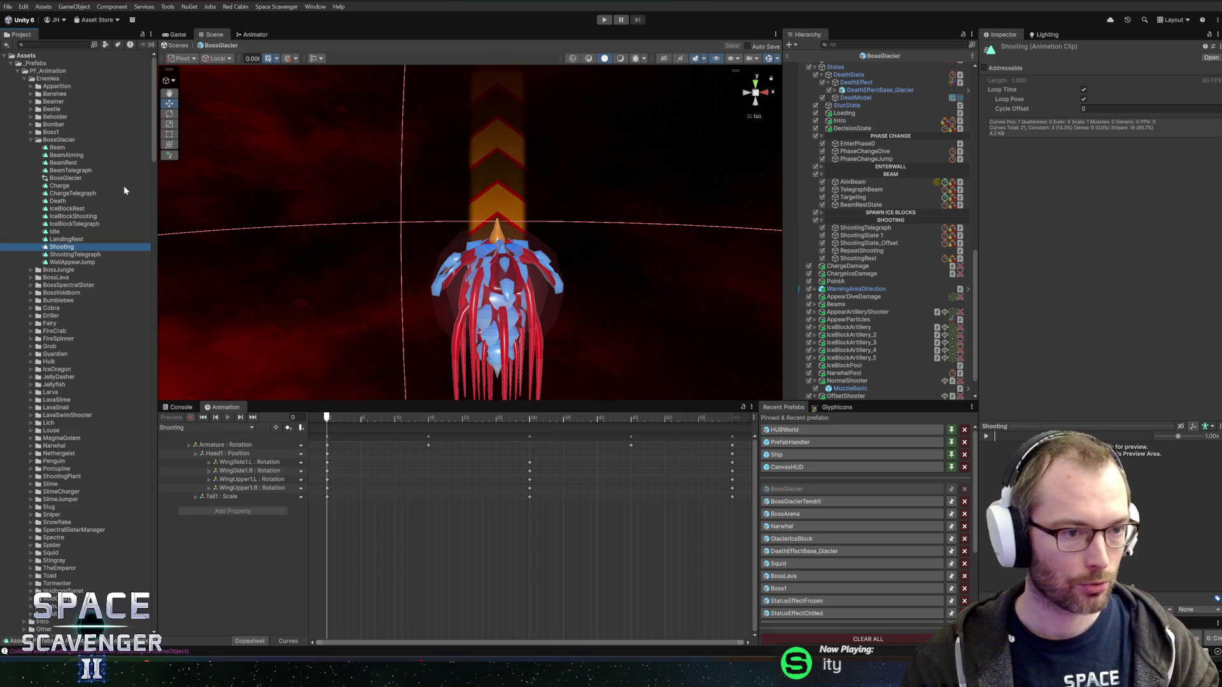
key(ctrl+d)
key(F2)
key(BackSpace)
key(BackSpace)
text(Rest)
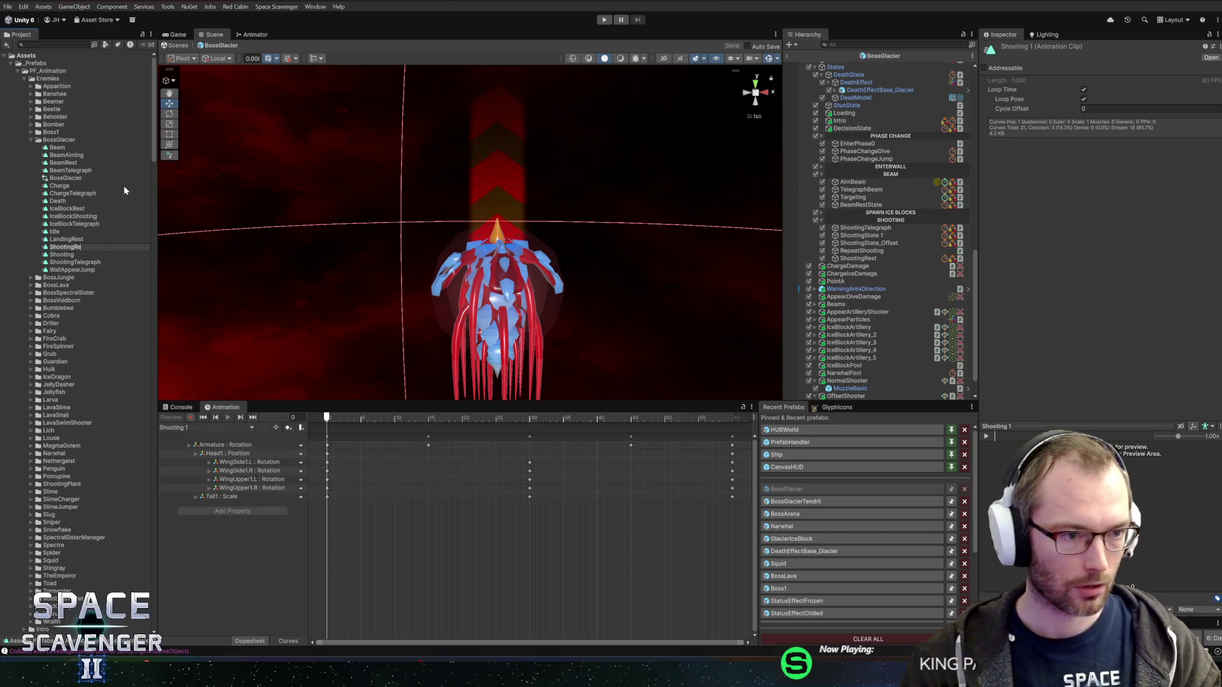
key(Return)
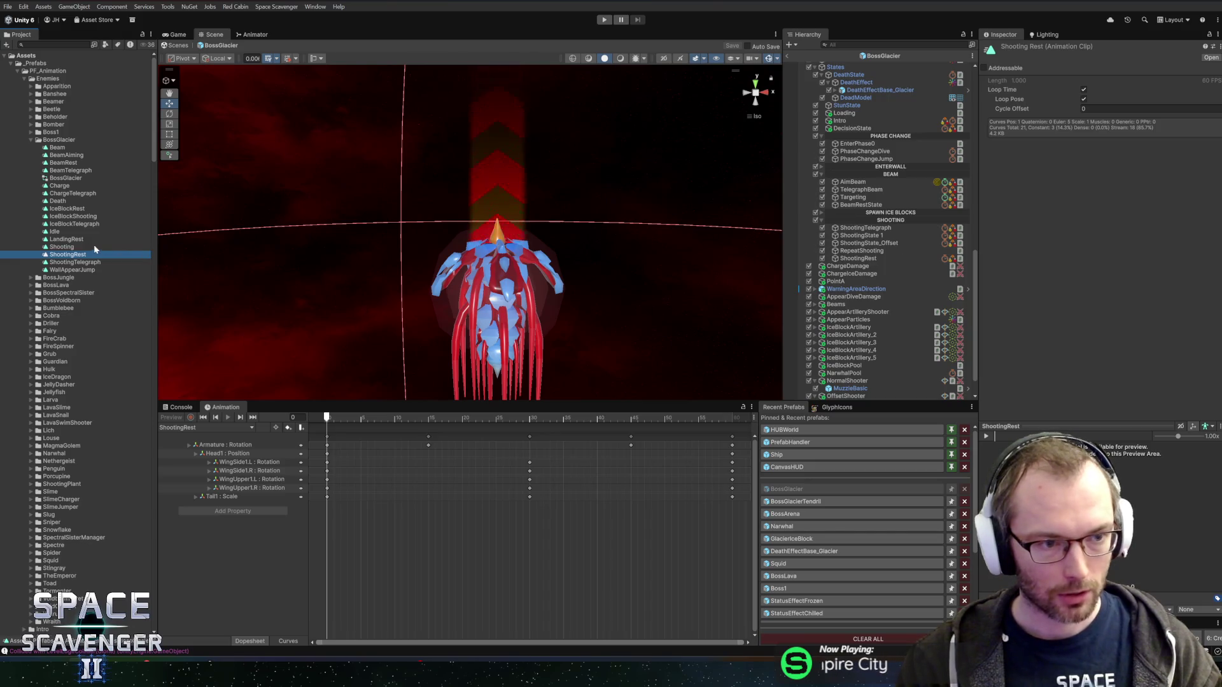
key(Up)
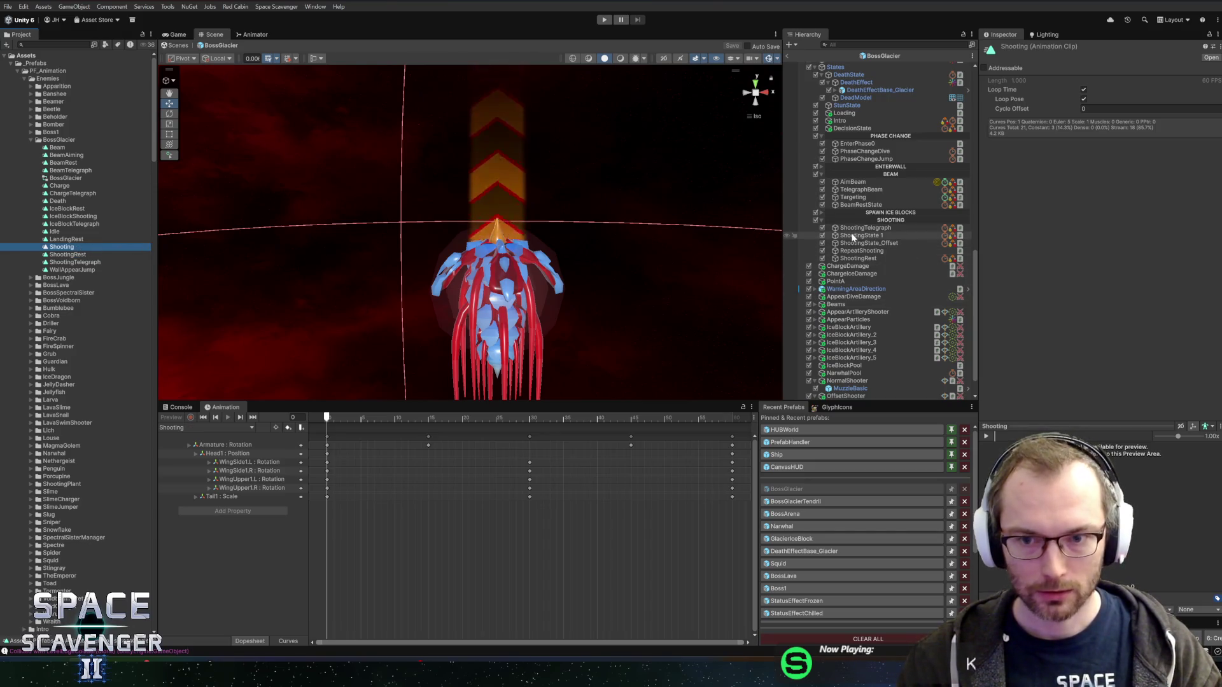
Set ShootingTelegraph state to play ShootingTelegraph with a 0.3 transition time and save.
click(909, 228)
click(1083, 221)
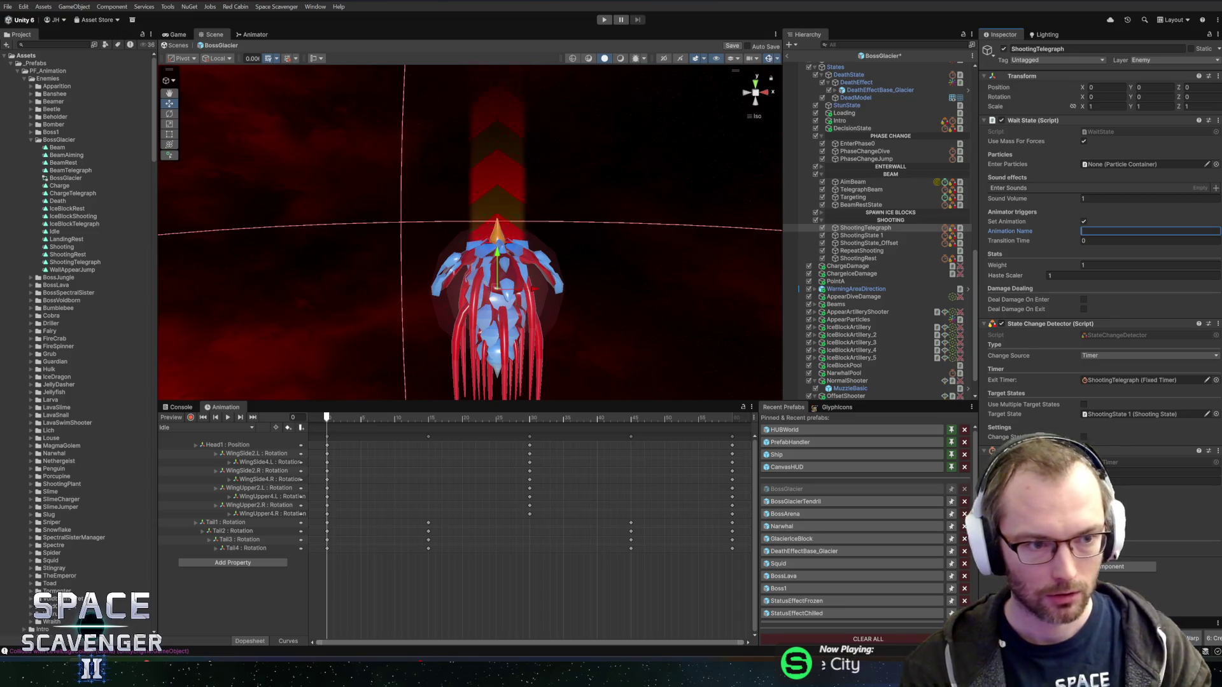
text(ShootingTele)
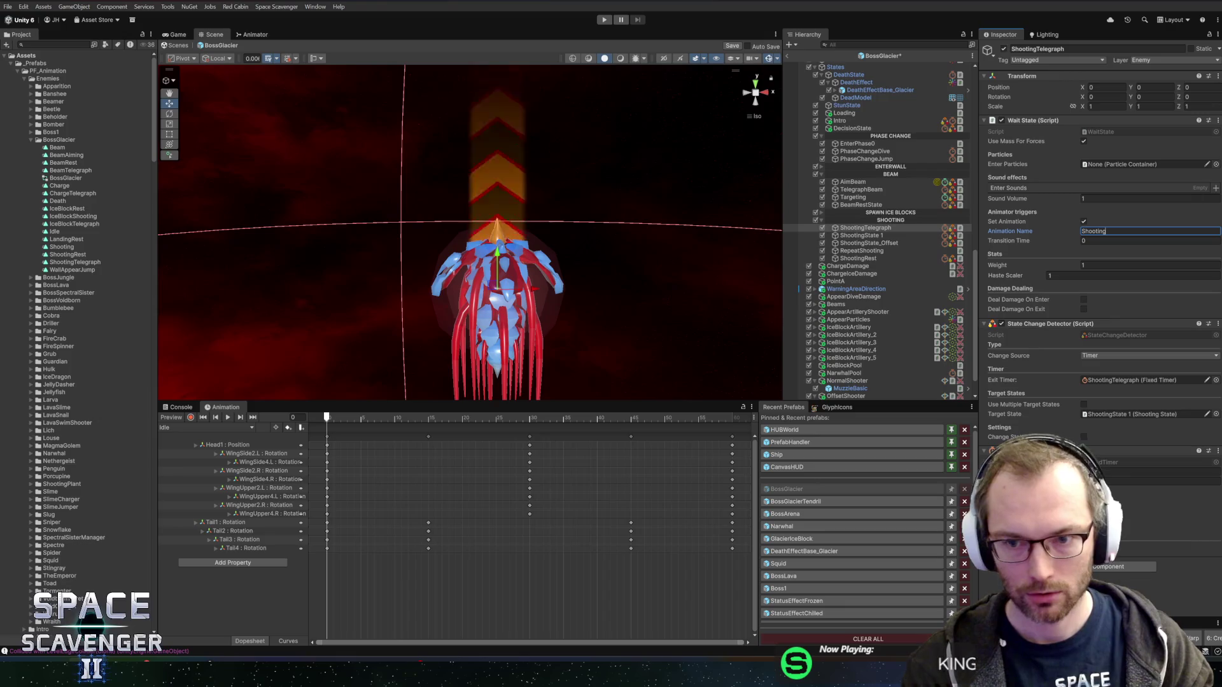
text(hgr)
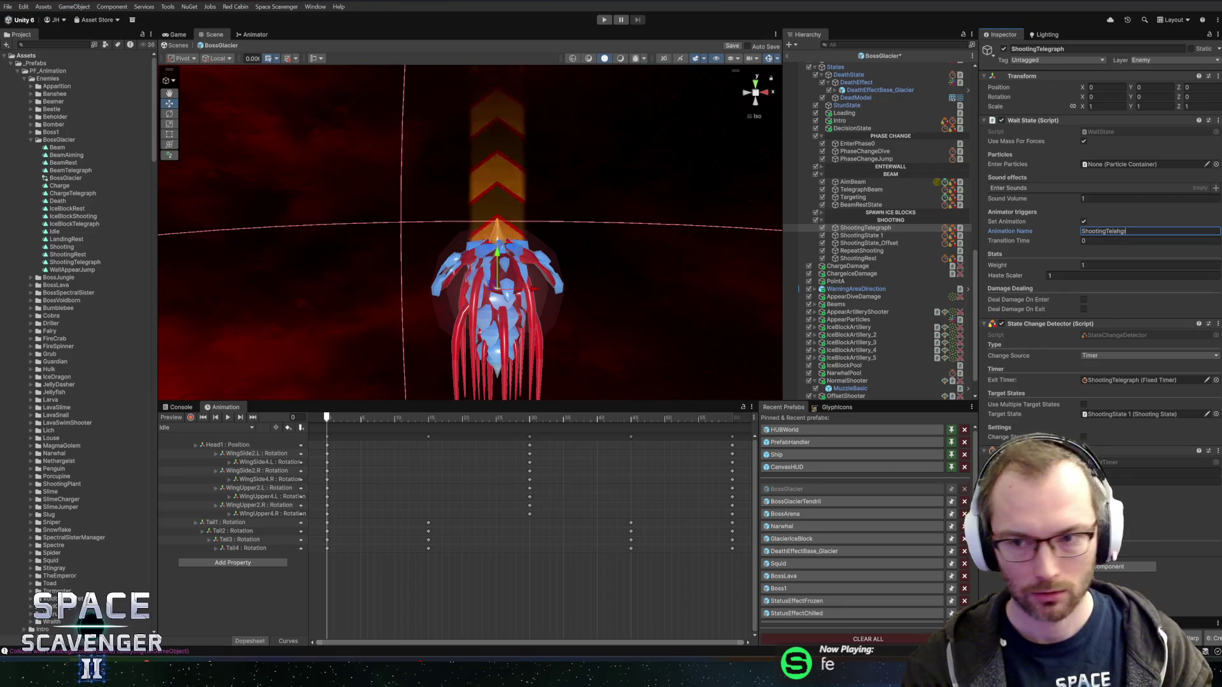
key(BackSpace)
key(BackSpace)
key(BackSpace)
text(graph)
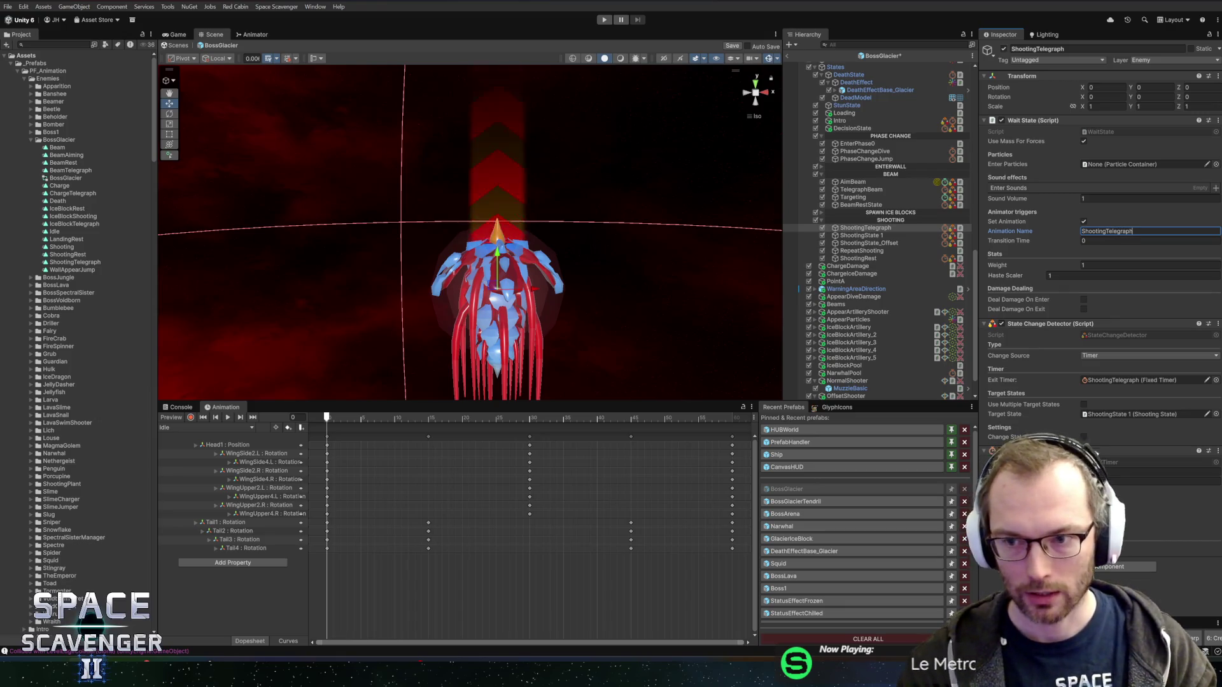
key(Tab)
text(0.3)
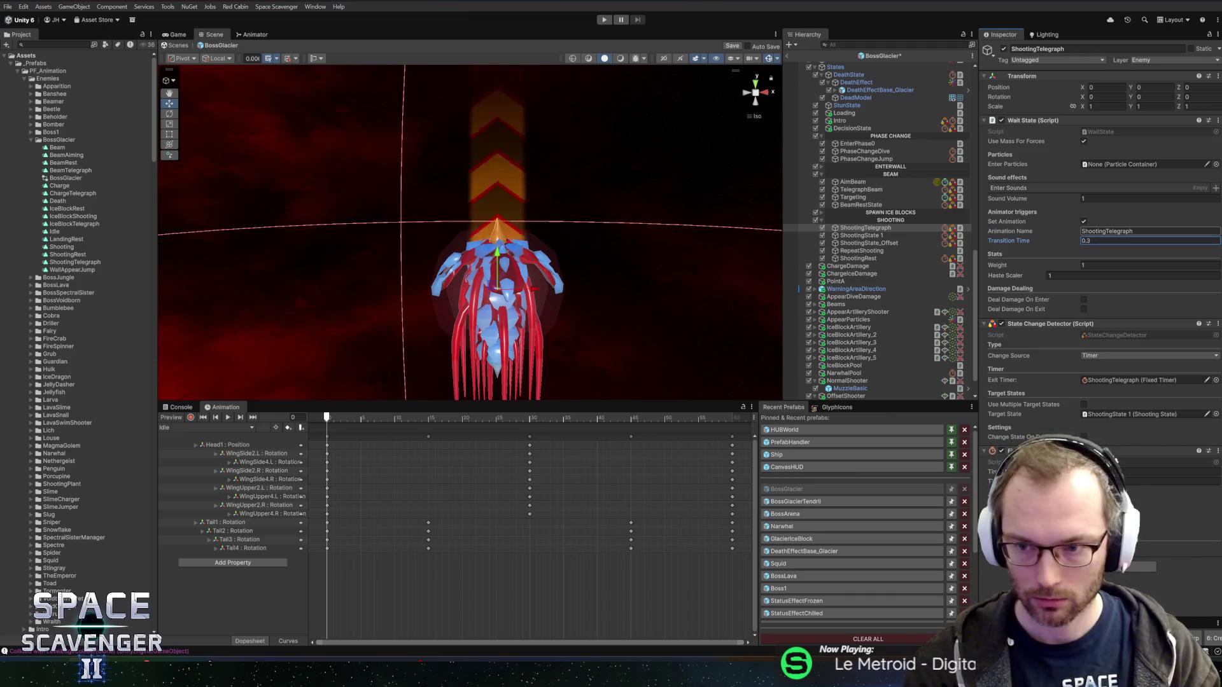
key(ctrl+s)
key(shift+Tab)
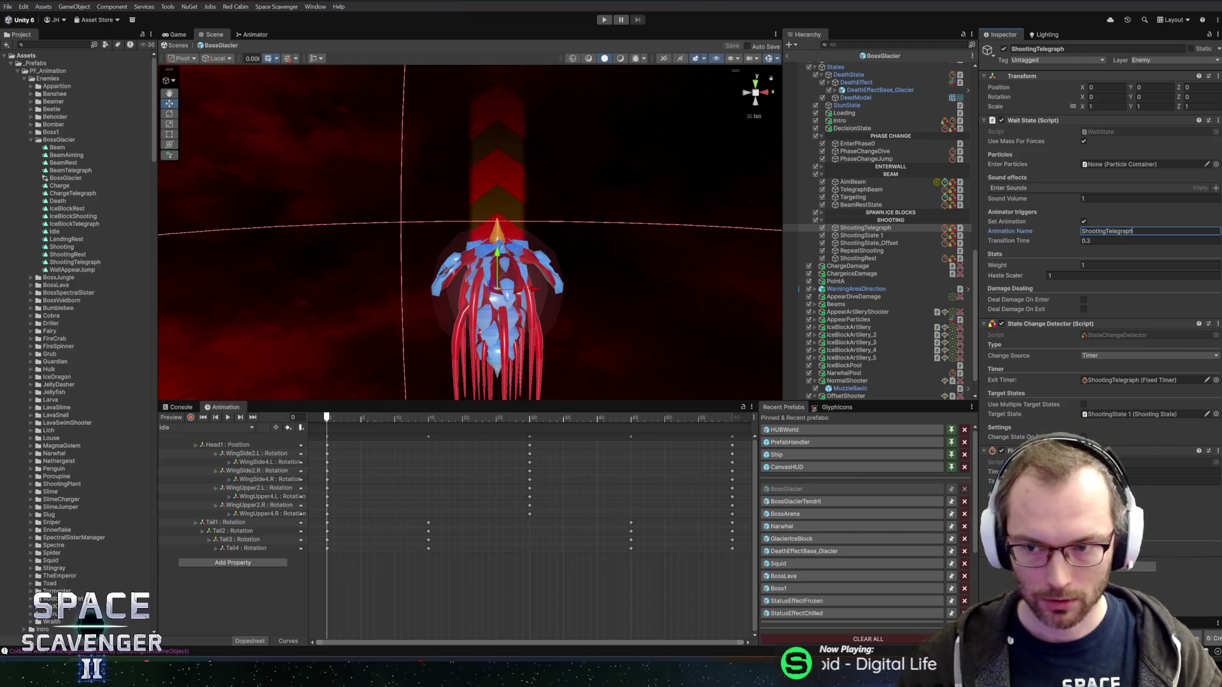
Make ShootingState 1 play the Shooting animation with a 0 transition time.
click(860, 236)
click(1084, 221)
click(1084, 222)
click(1105, 230)
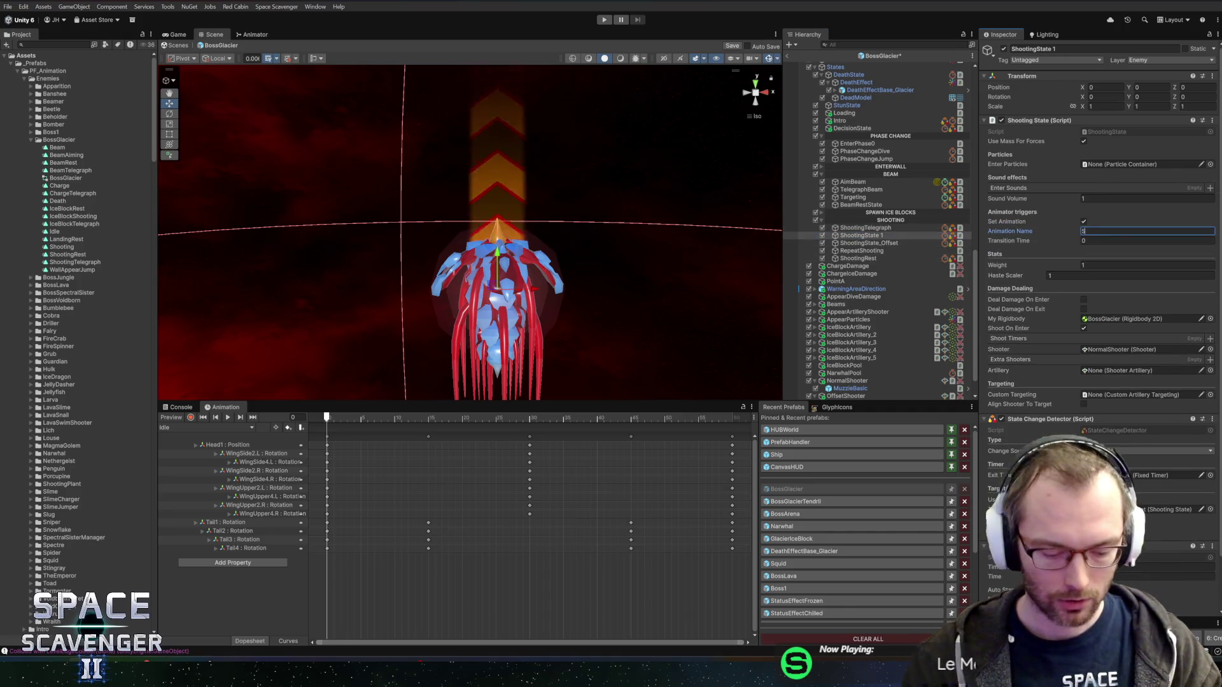
text(Shooting)
click(1145, 240)
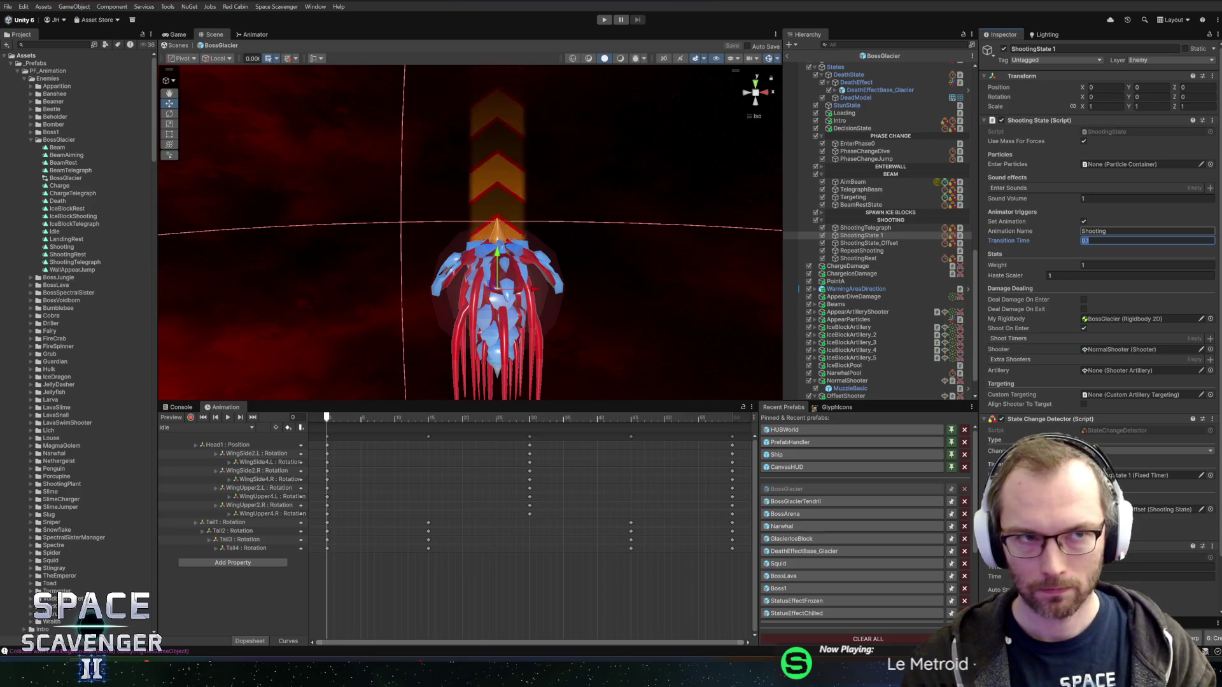
text(0)
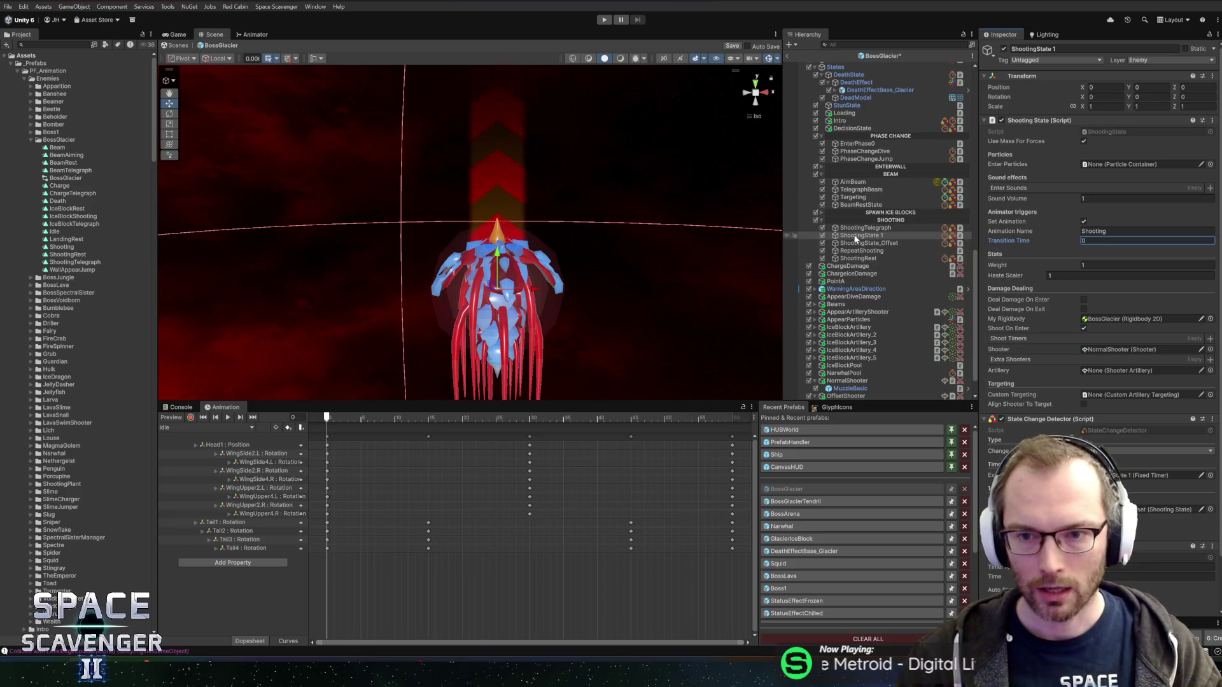
Adjust the ShootingTelegraph state's transition time and save the prefab.
click(854, 230)
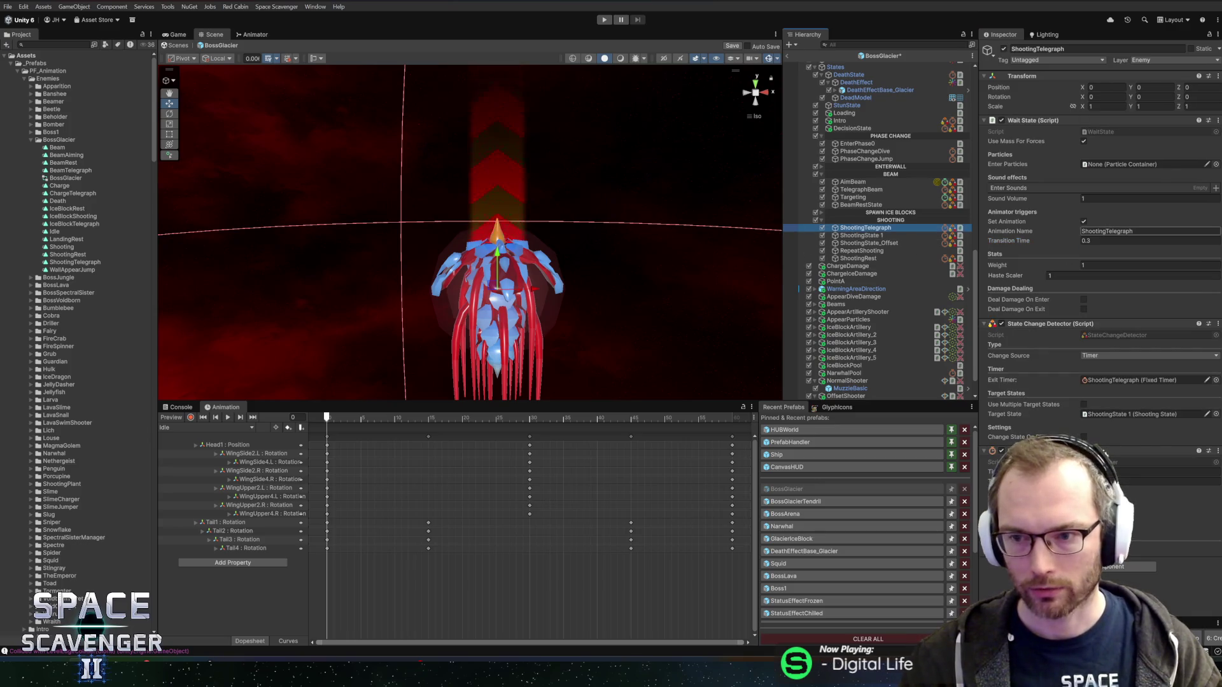
click(1089, 241)
text(0.2)
key(ctrl+s)
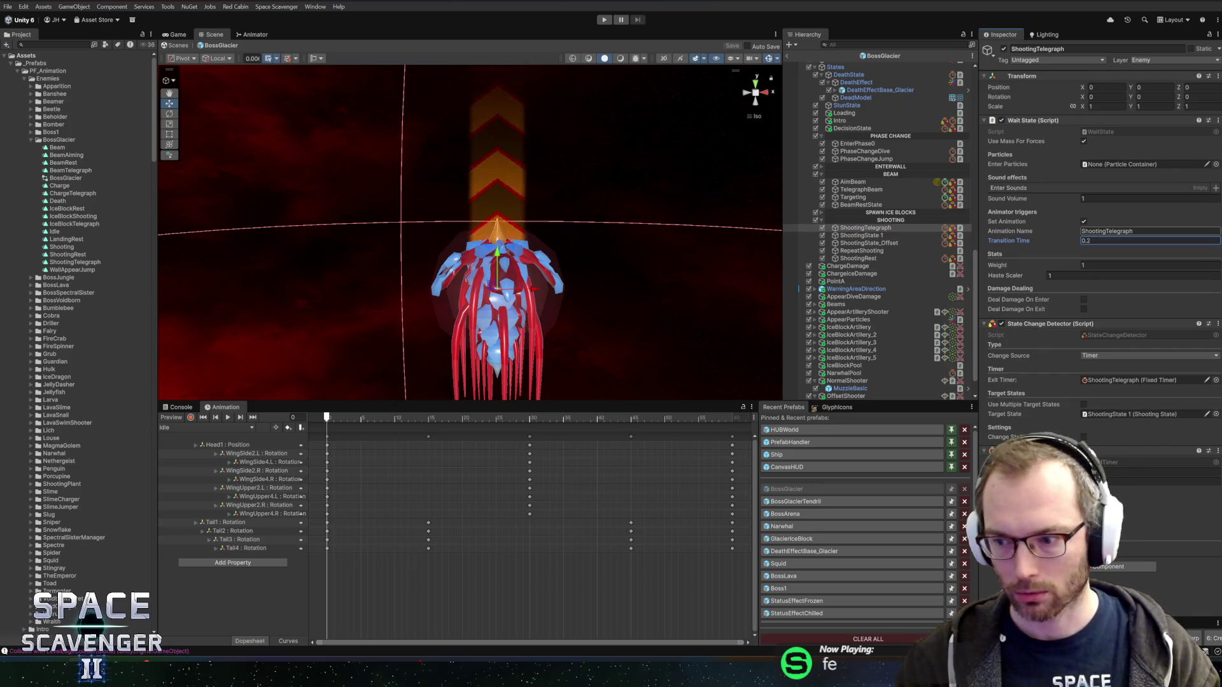
Enable the Shooting animation on the ShootingState_Offset state.
click(875, 228)
click(859, 235)
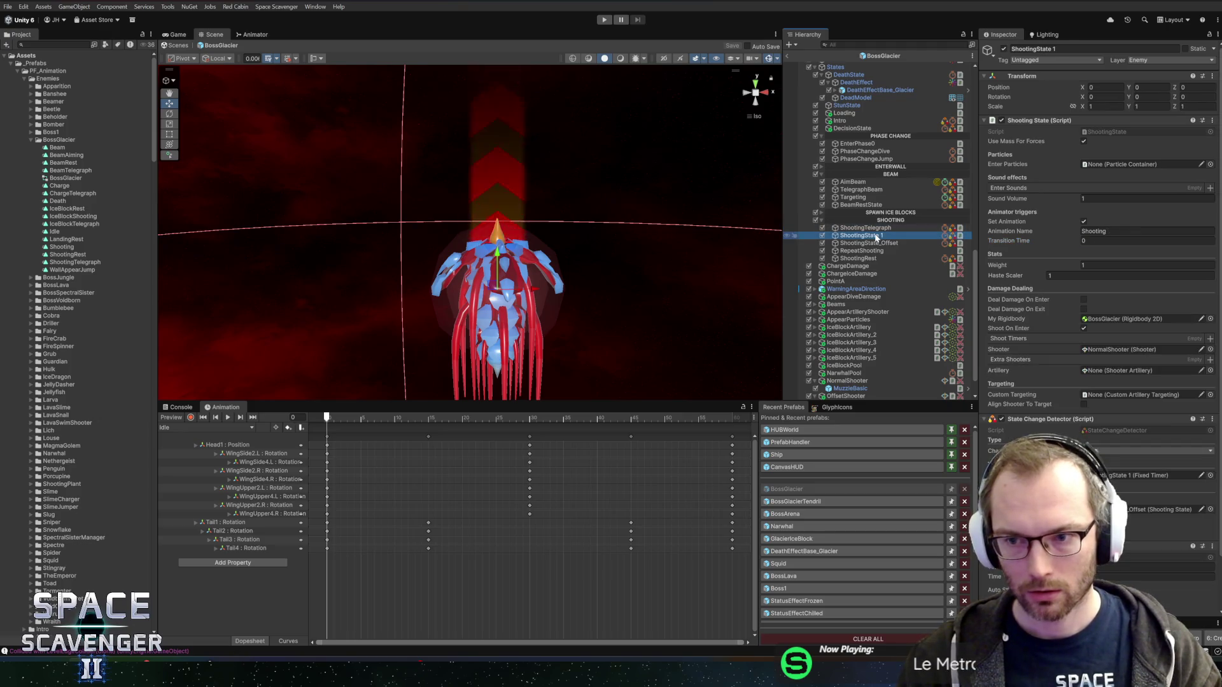
click(869, 243)
click(1084, 222)
click(1088, 231)
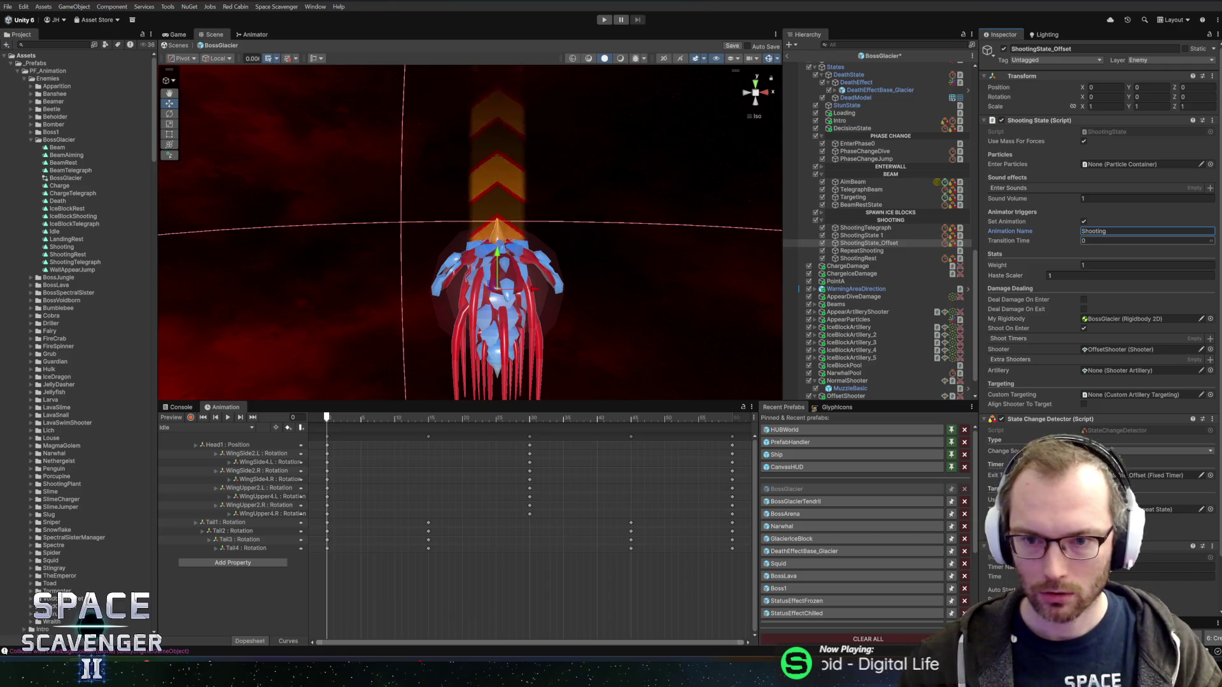
Set the ShootingRest state to play ShootingRest with a 0.2 transition time.
click(888, 252)
click(879, 257)
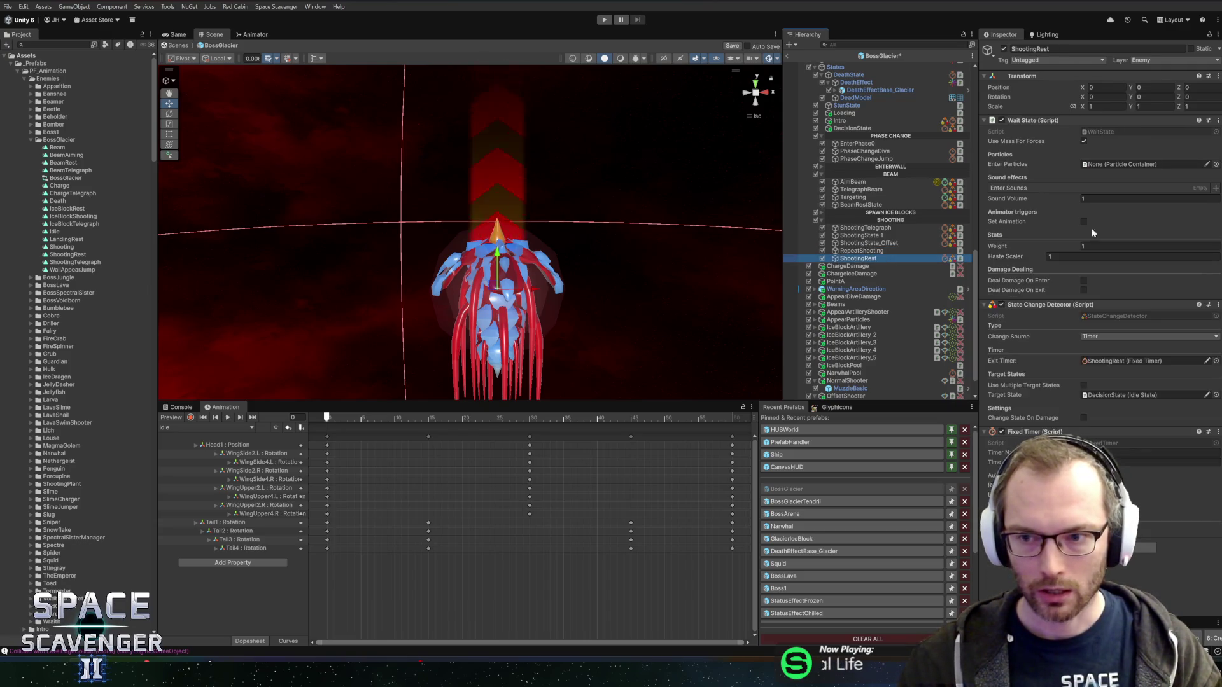
click(1084, 221)
click(1088, 231)
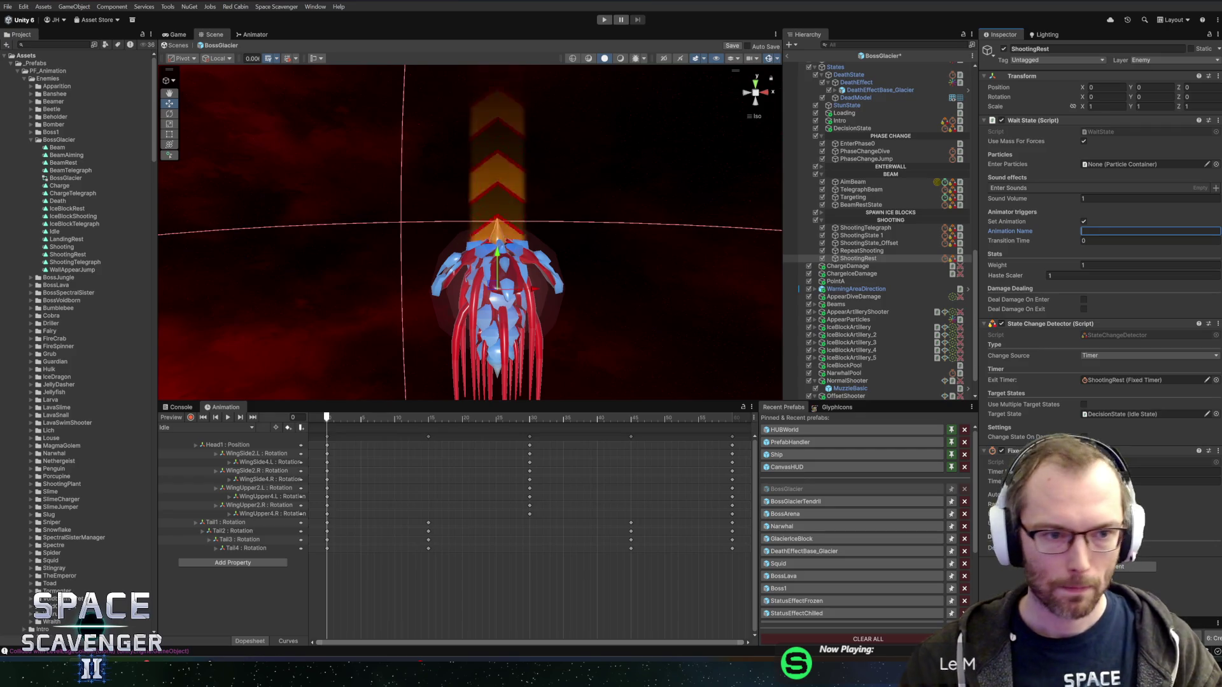
text(Shootin)
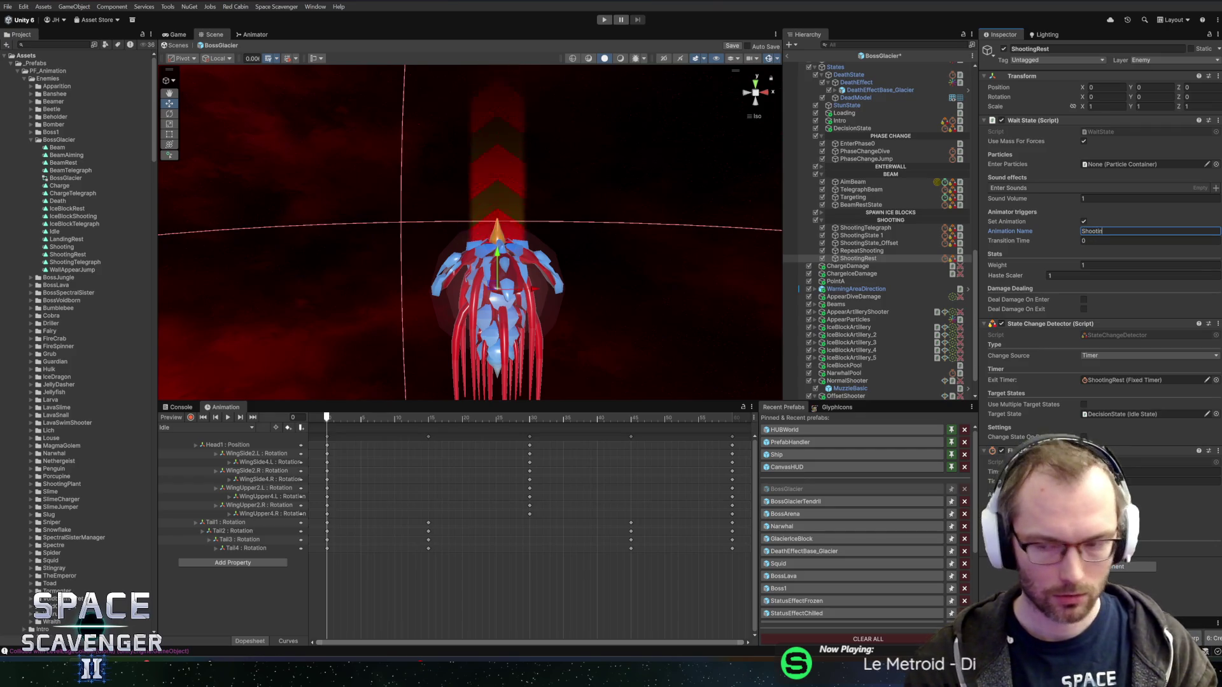
text(gRest)
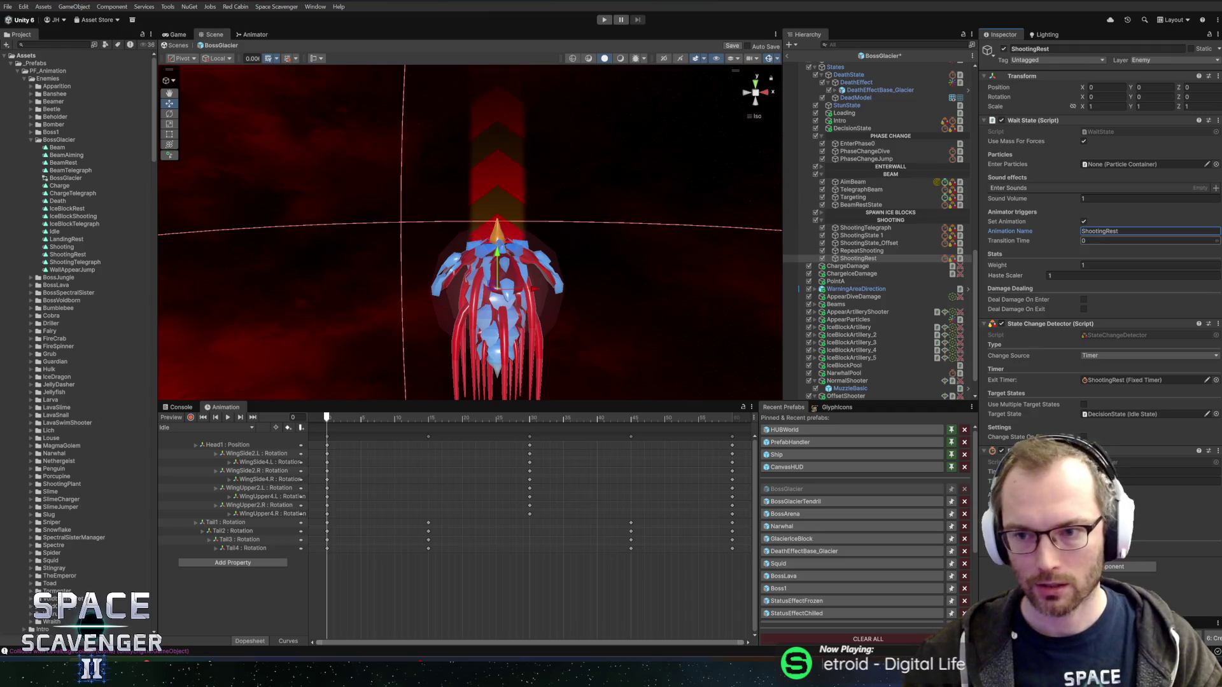
key(Tab)
text(0.2)
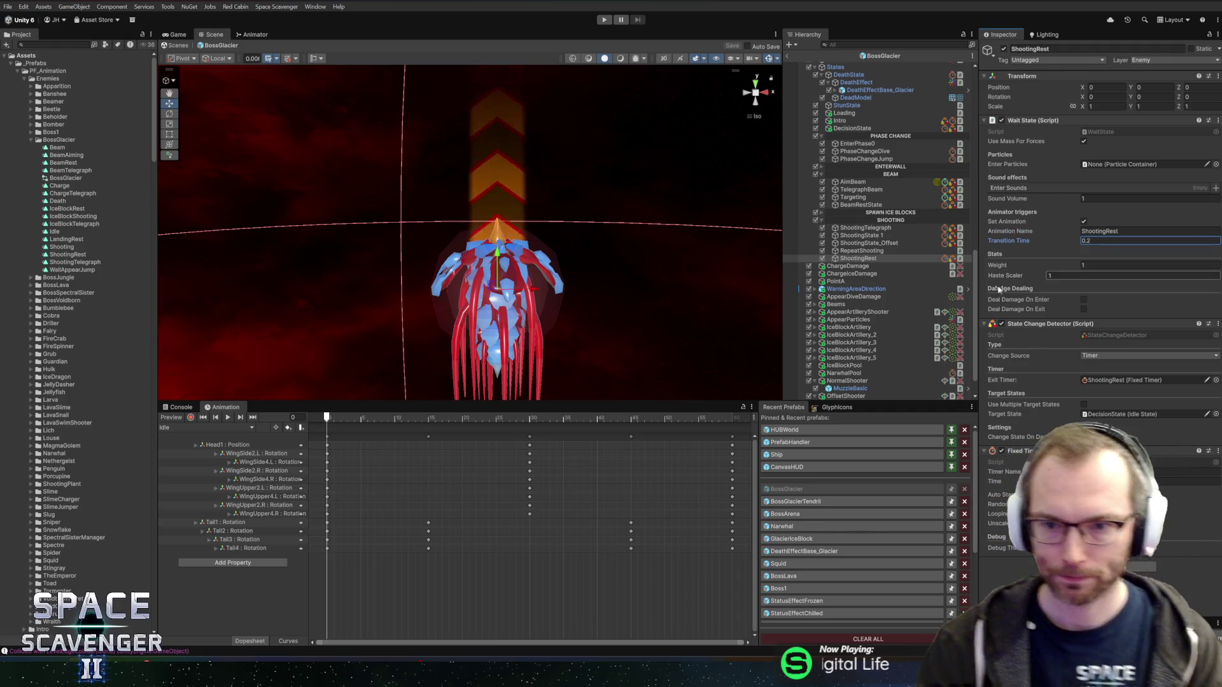
Add BeamAiming, Beam, BeamTelegraph and BeamRest states to the BossGlacier controller and arrange them.
double_click(64, 178)
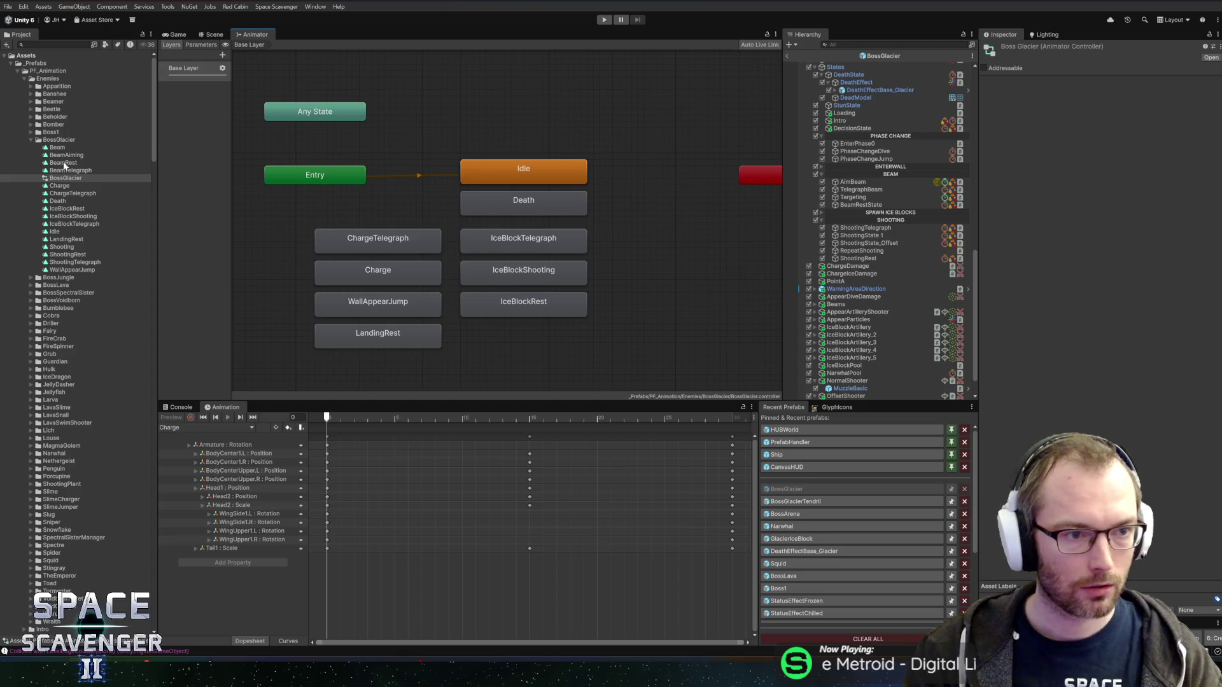
drag(632, 230, 631, 230)
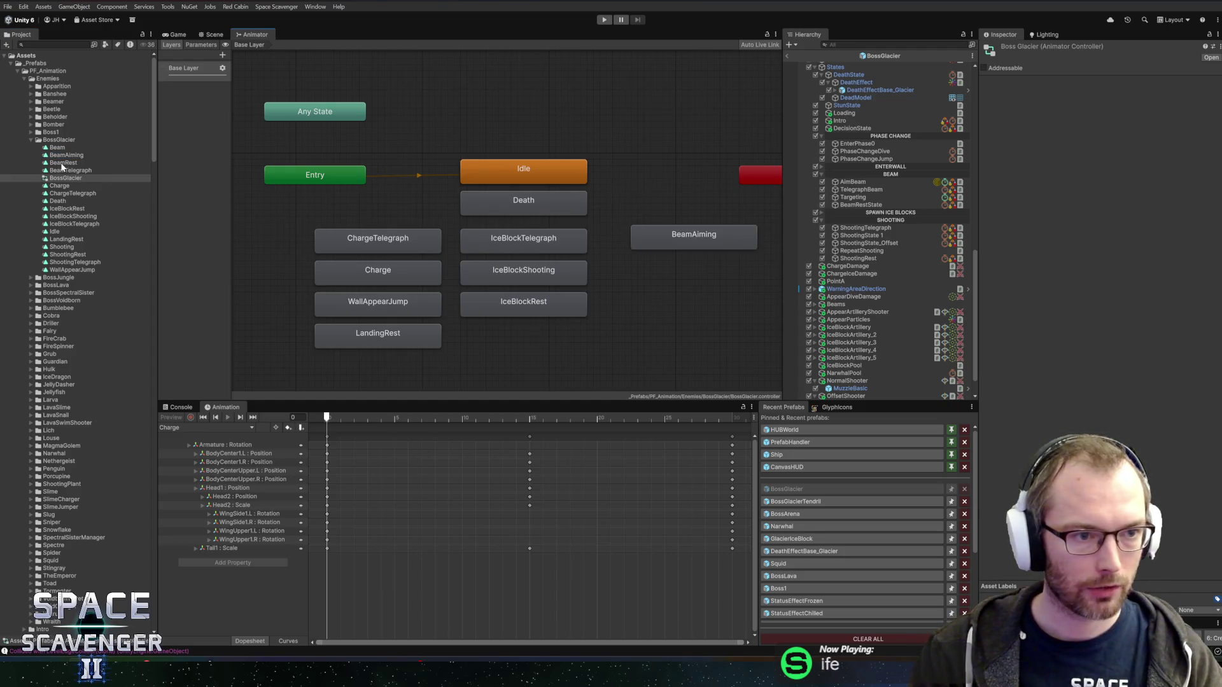
mouse_move(58, 148)
mouse_down()
mouse_move(618, 298)
mouse_move(632, 262)
mouse_up()
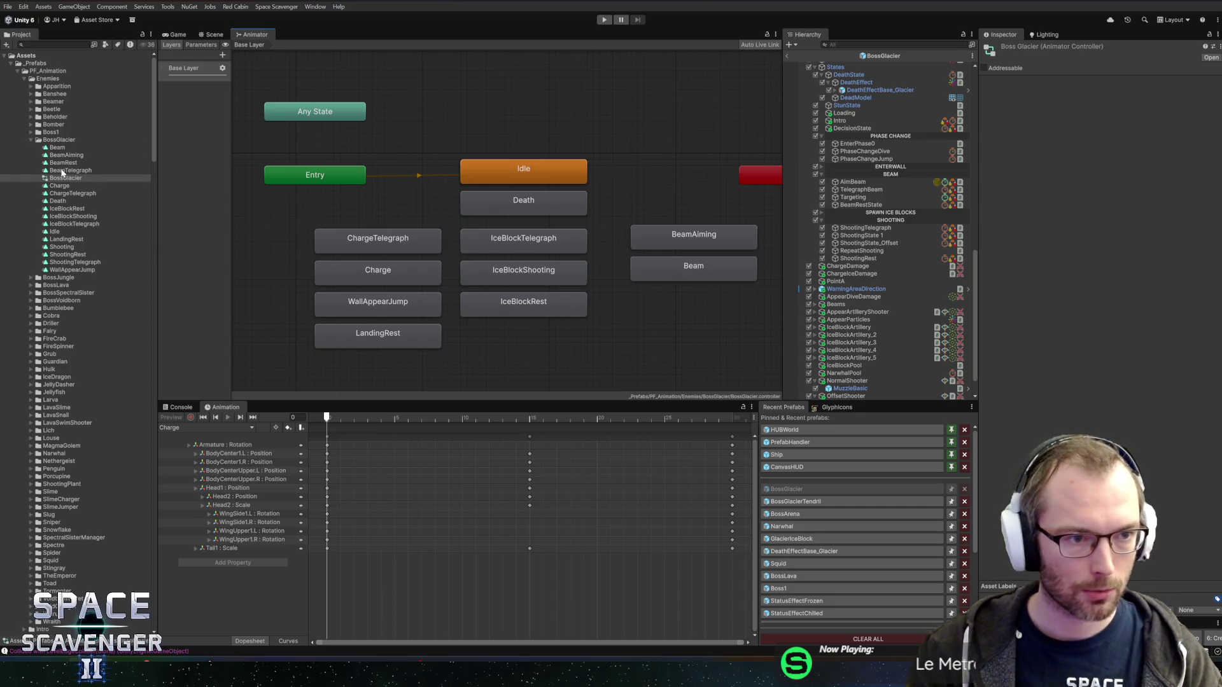
mouse_move(61, 170)
mouse_down()
mouse_move(622, 322)
mouse_move(628, 310)
mouse_up()
drag(61, 164, 673, 347)
drag(667, 270, 670, 296)
click(663, 317)
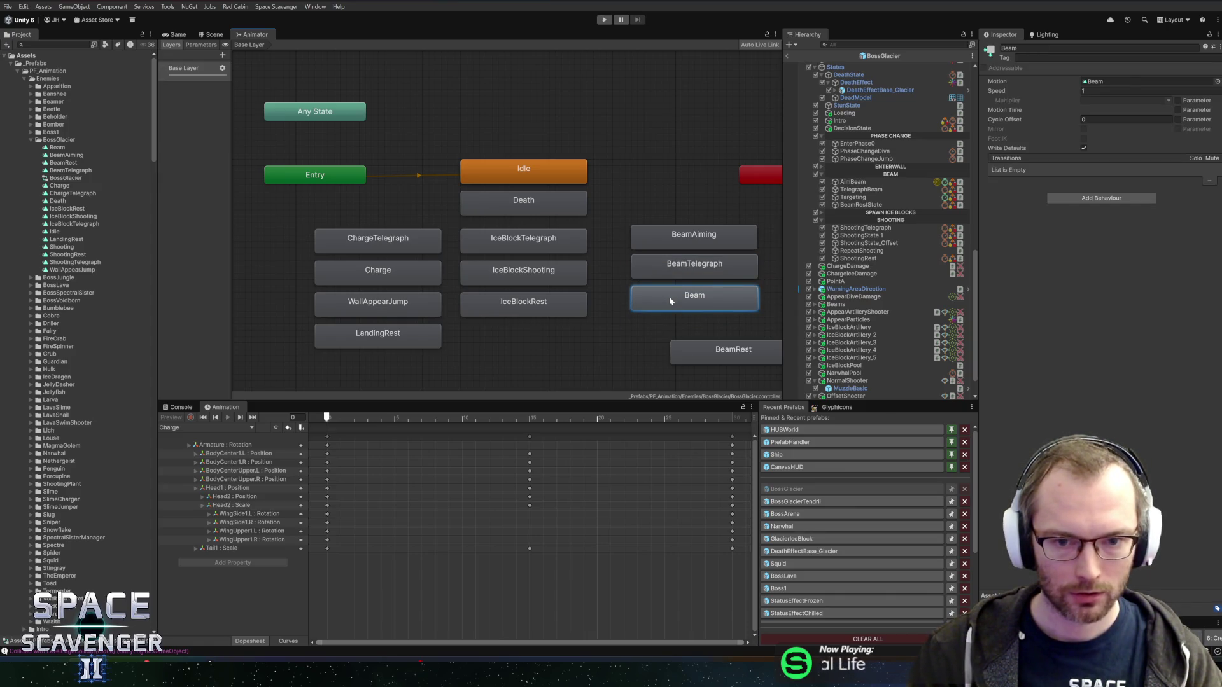
drag(697, 349, 665, 334)
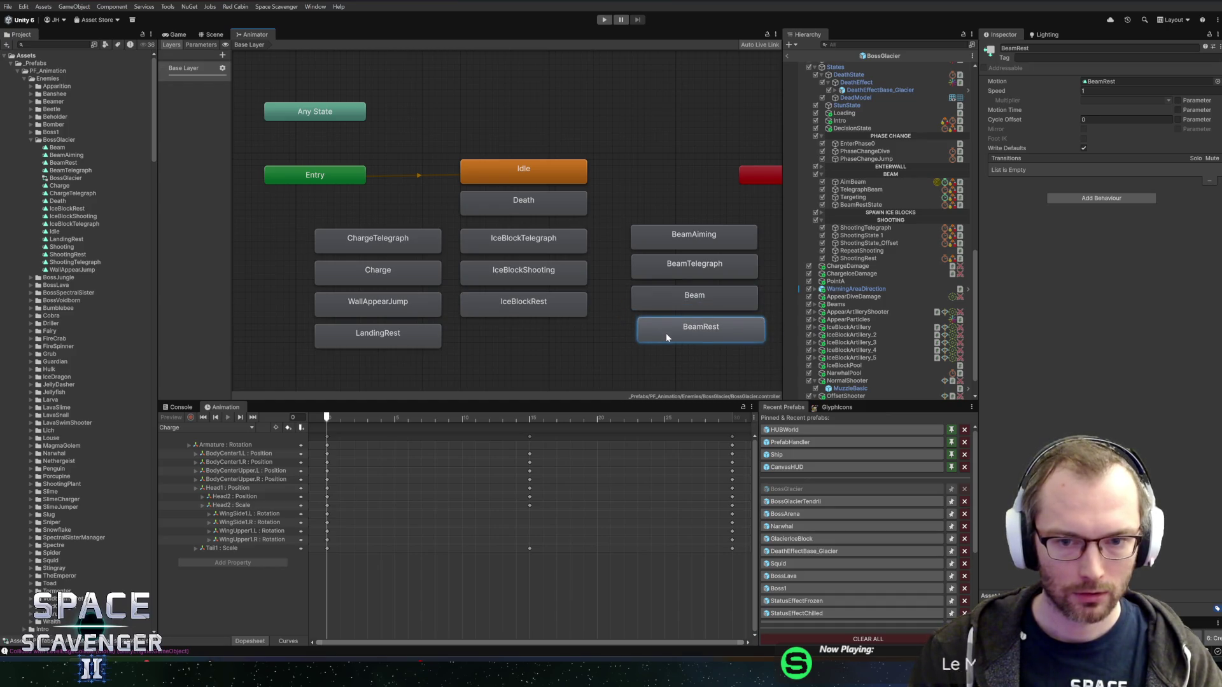
drag(644, 204, 686, 344)
drag(665, 270, 640, 274)
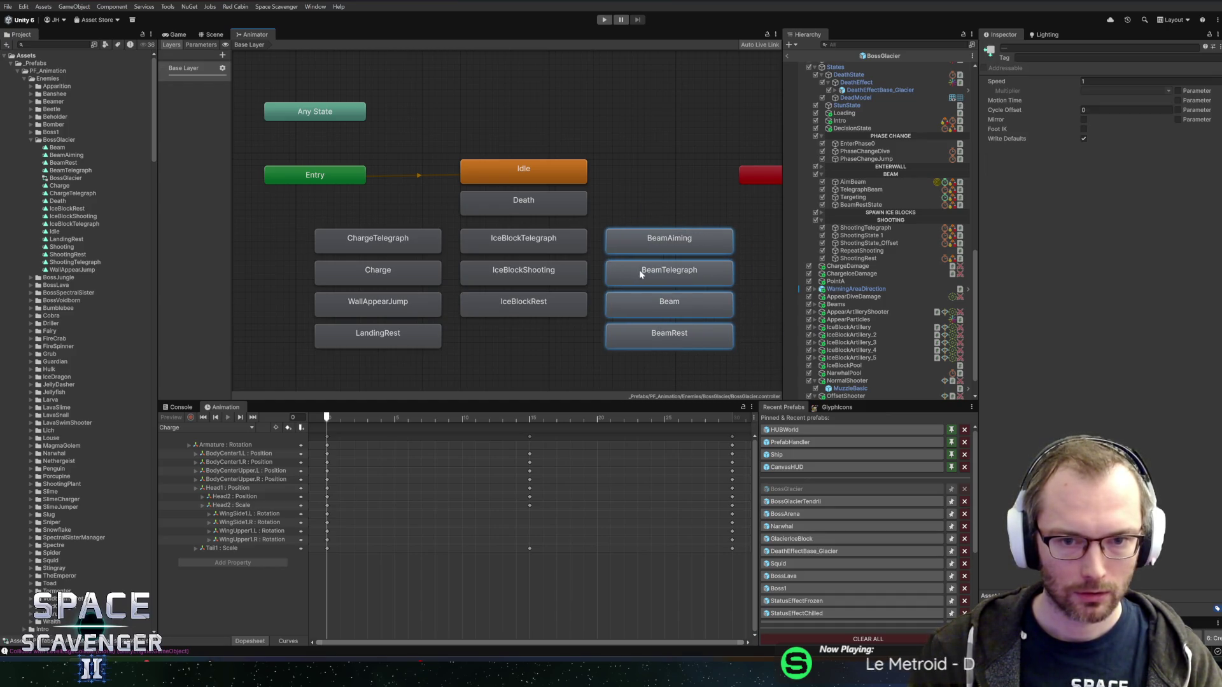
drag(694, 197, 539, 183)
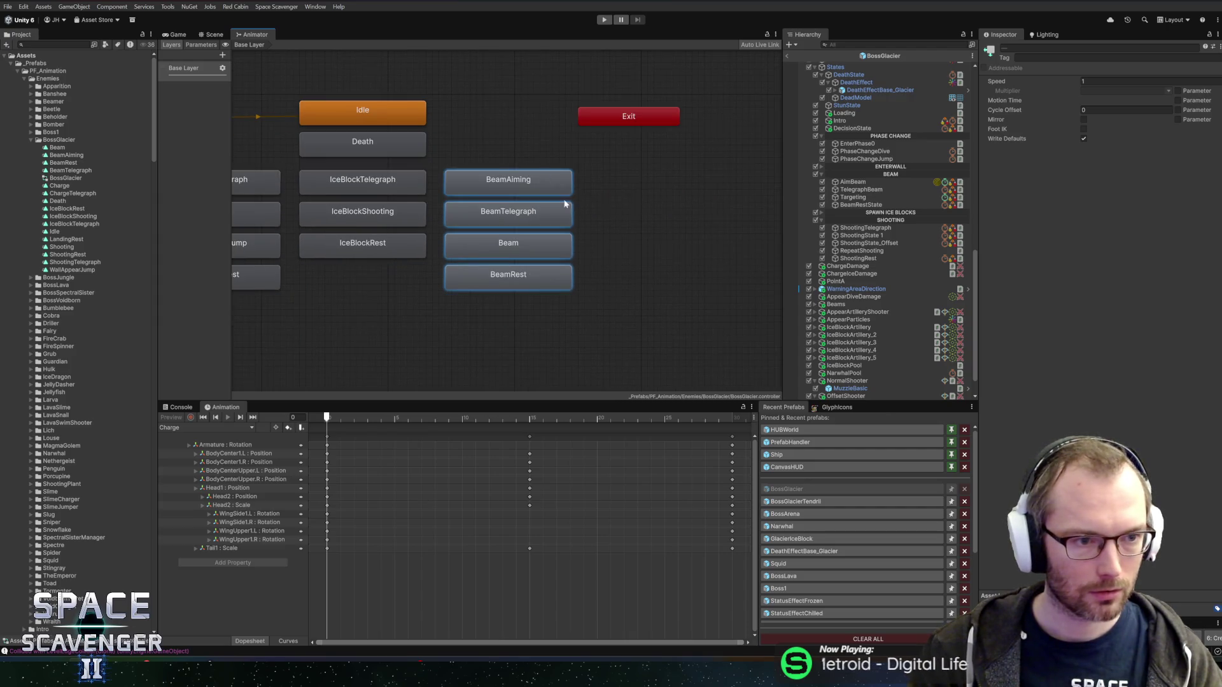
Add and stack ShootingTelegraph, Shooting and ShootingRest states, then return to the Scene view.
mouse_move(64, 261)
mouse_down()
mouse_move(291, 251)
mouse_move(630, 191)
mouse_up()
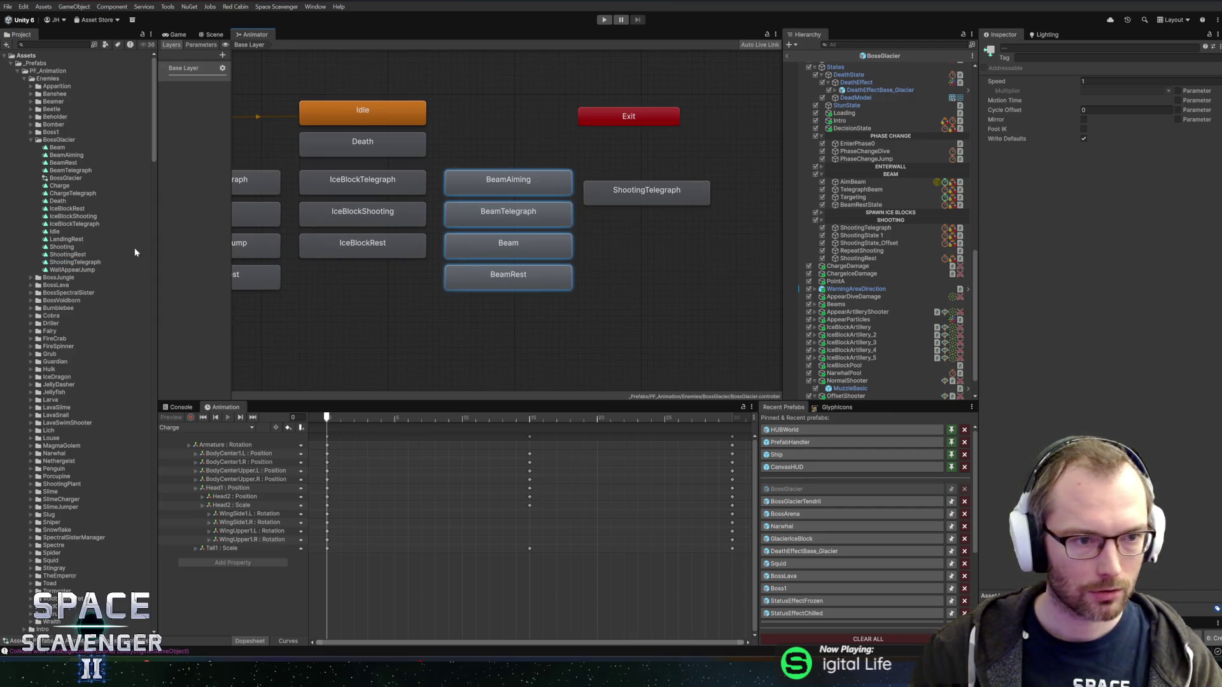
drag(64, 247, 598, 251)
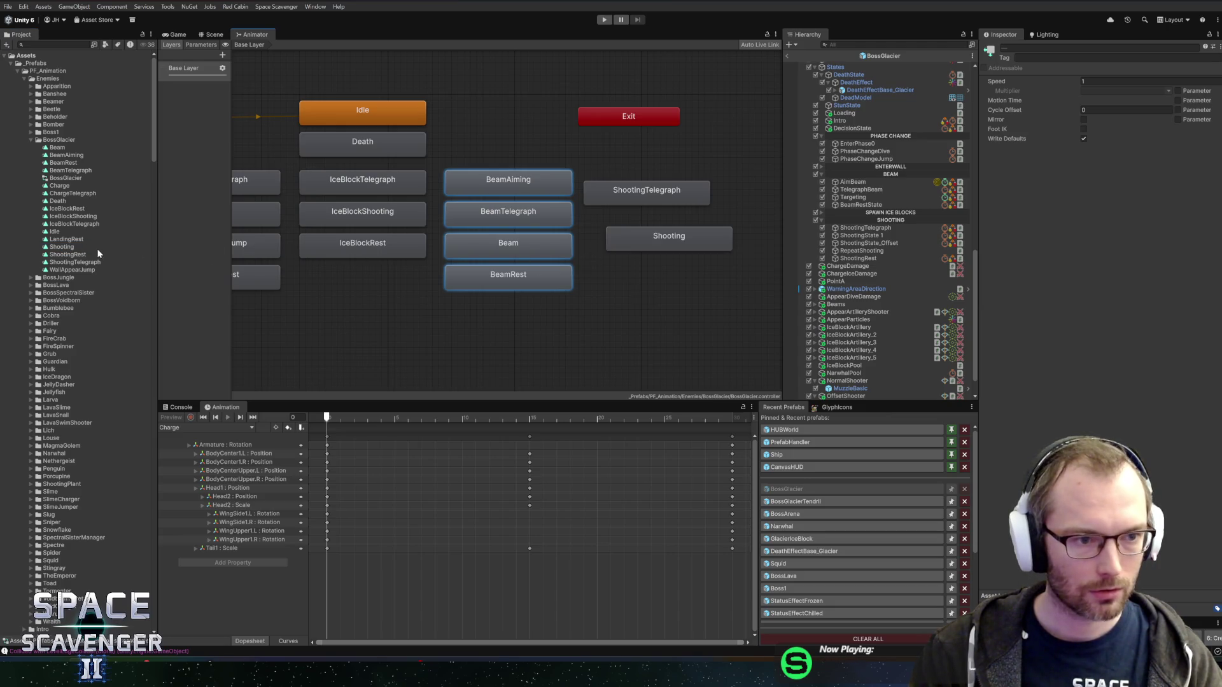
mouse_move(99, 254)
mouse_down()
mouse_move(287, 254)
mouse_move(668, 286)
mouse_up()
mouse_move(645, 237)
mouse_down()
mouse_move(621, 224)
mouse_move(633, 207)
mouse_move(629, 217)
mouse_up()
drag(623, 275, 603, 239)
key(a)
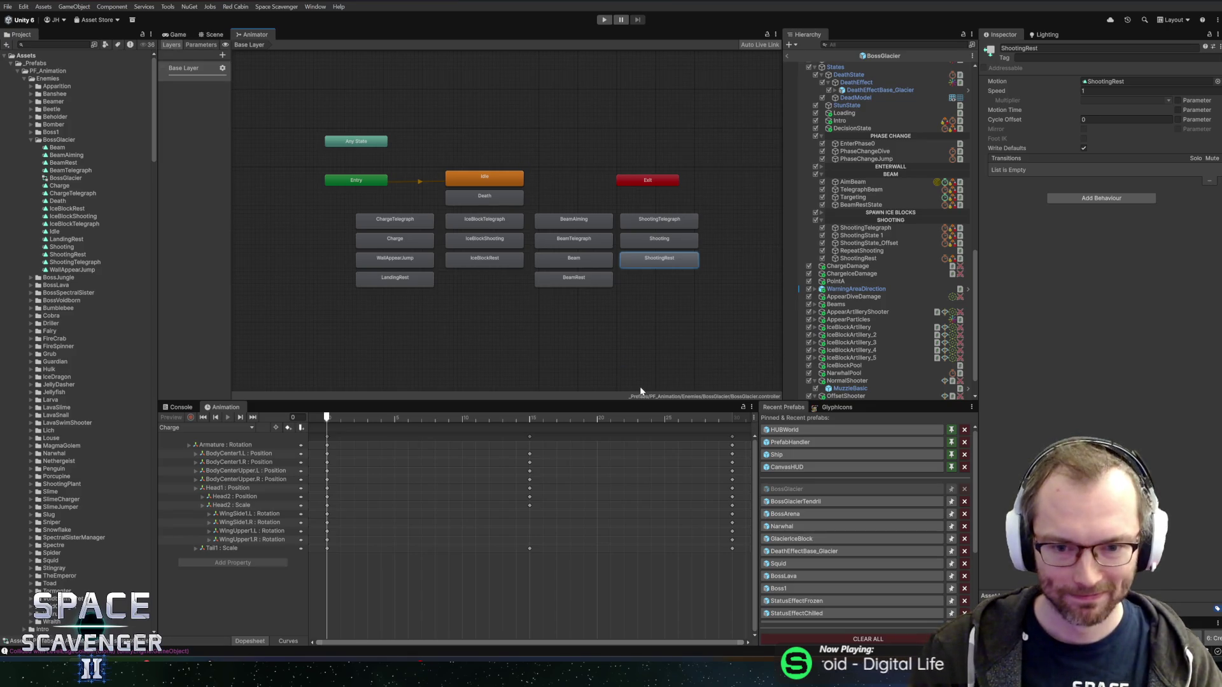
click(213, 35)
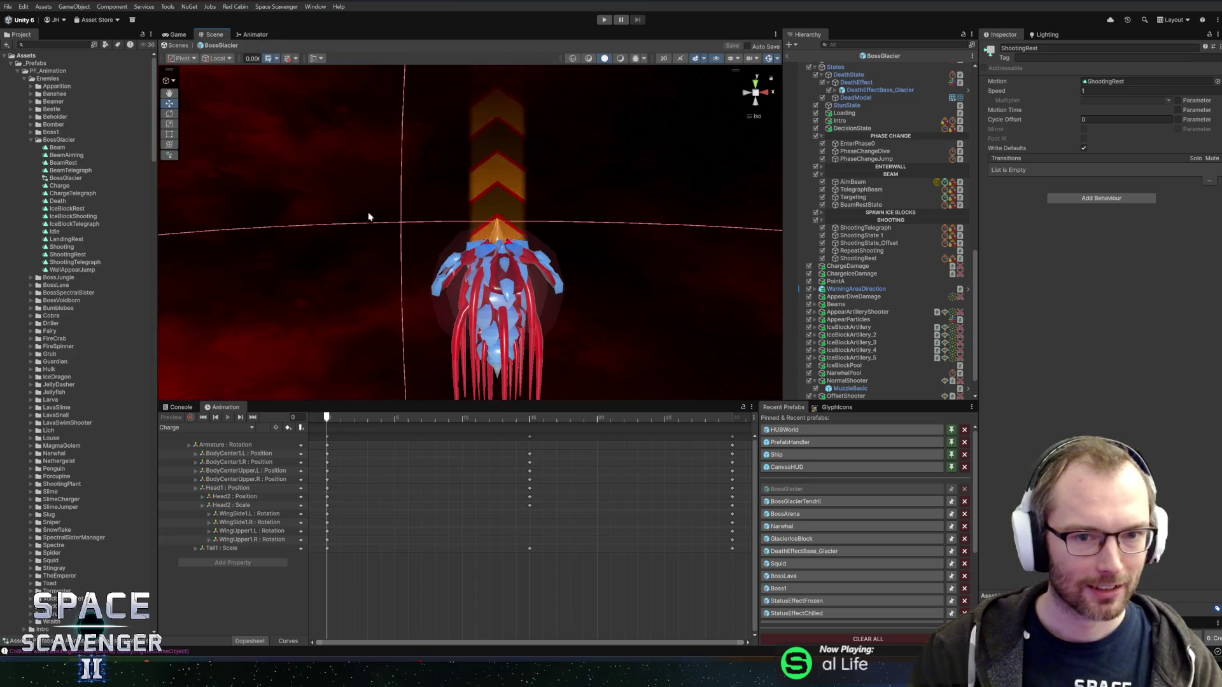
Open the BeamAiming clip on the armature and tip the Armature to -270 on X.
click(853, 182)
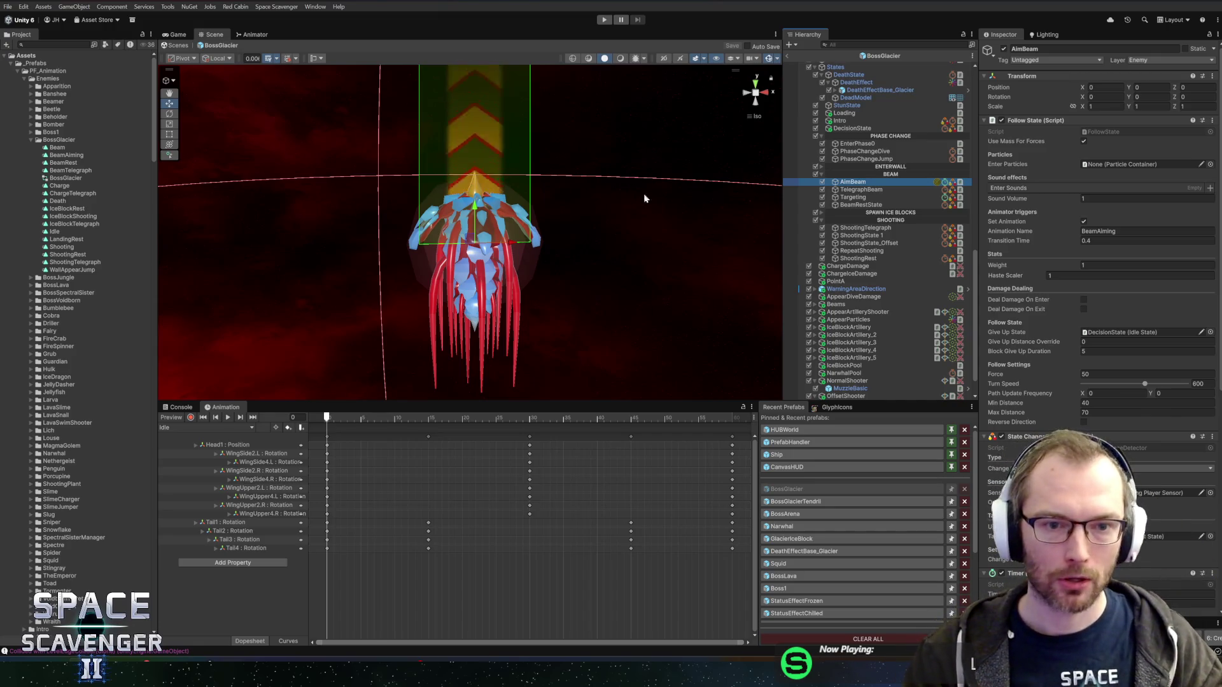
click(592, 245)
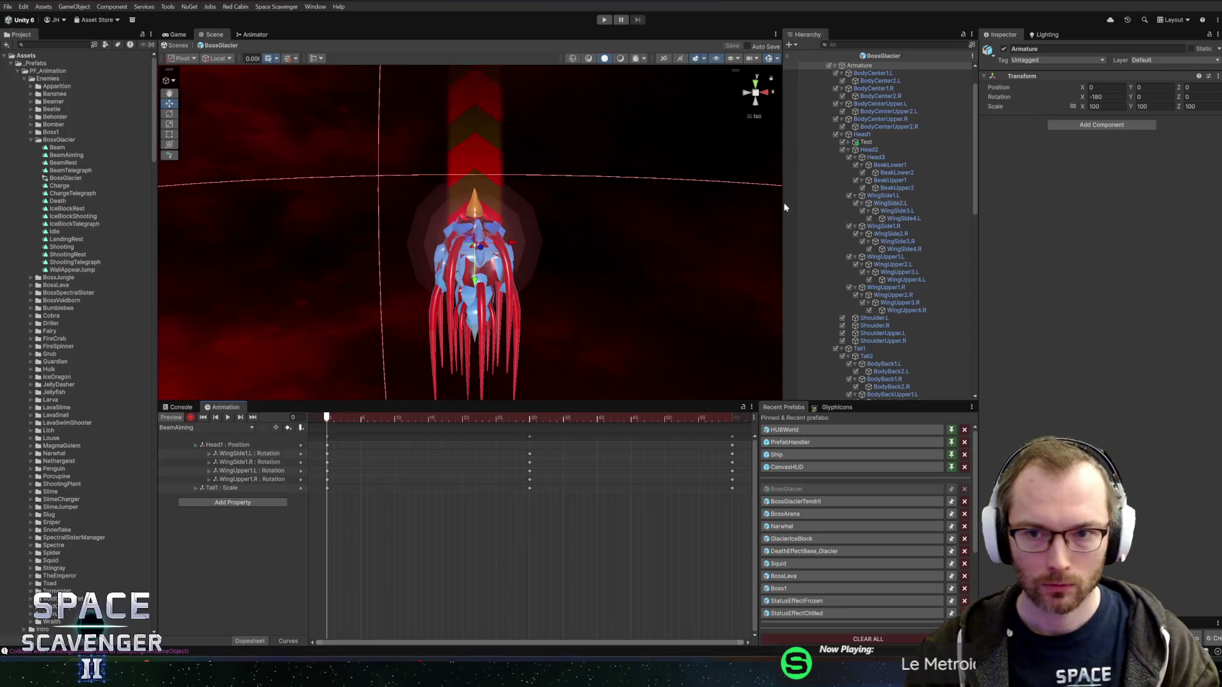
scroll(875, 94, up, 3)
key(e)
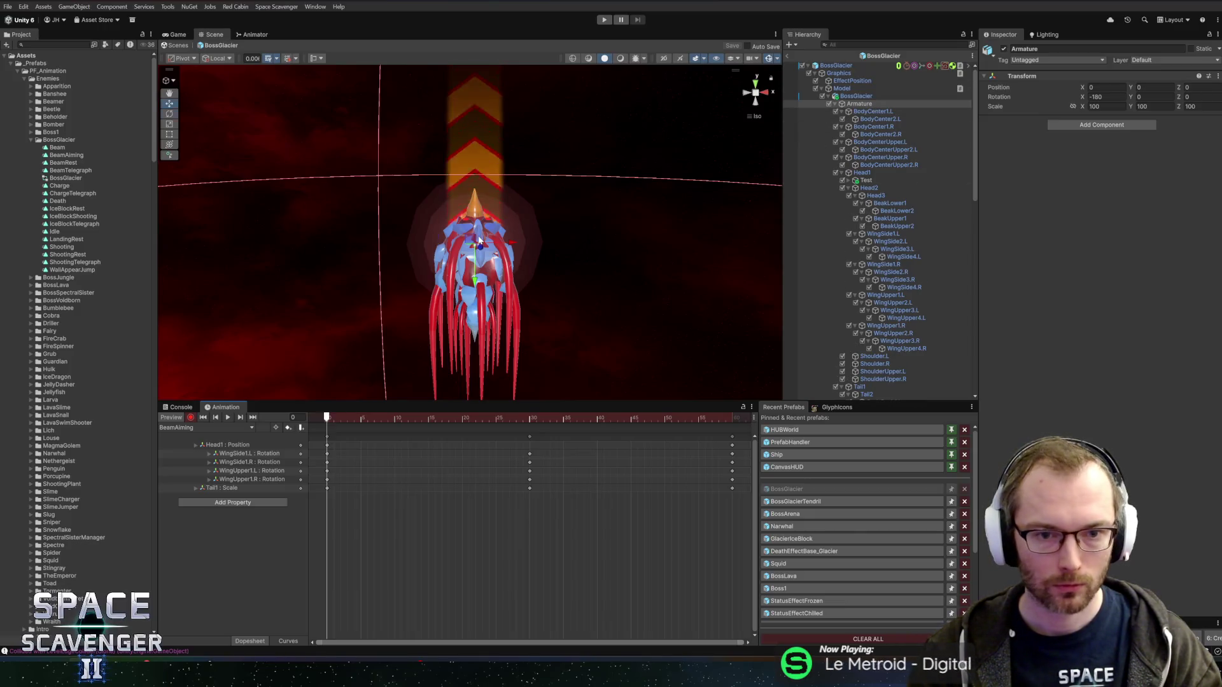
drag(479, 238, 494, 327)
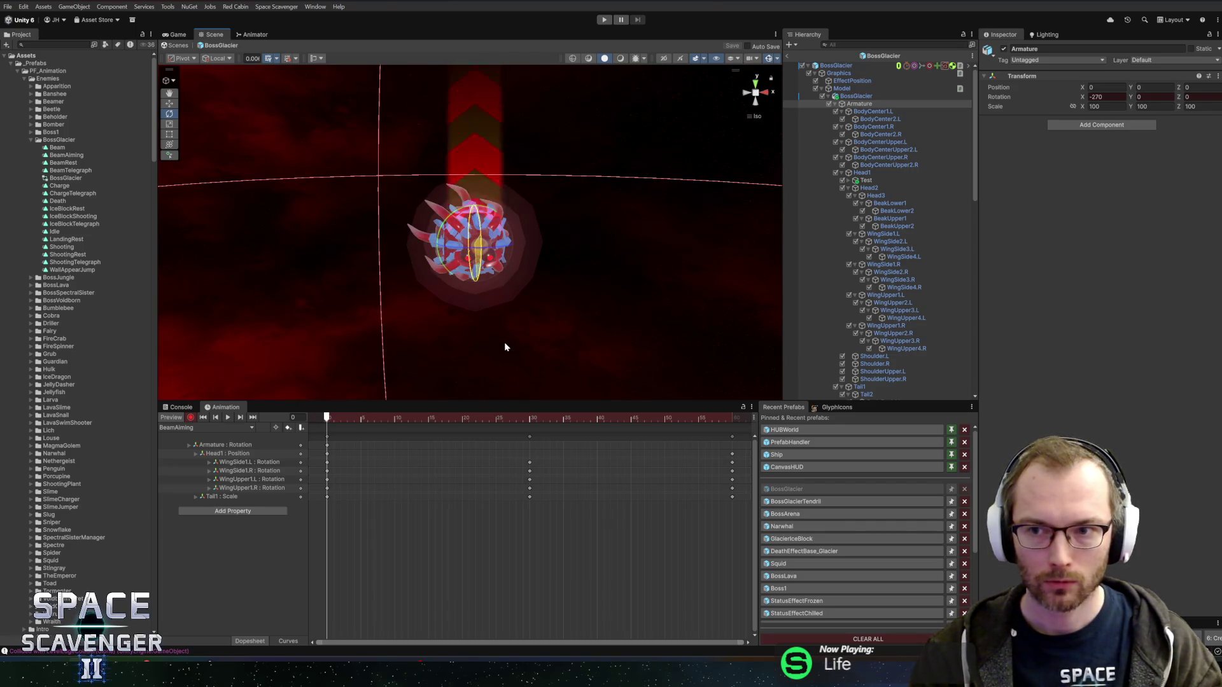
Copy the Armature rotation key to frame 60 and preview the BeamAiming animation.
click(328, 447)
drag(688, 418, 732, 418)
key(ctrl+v)
click(387, 418)
key(space)
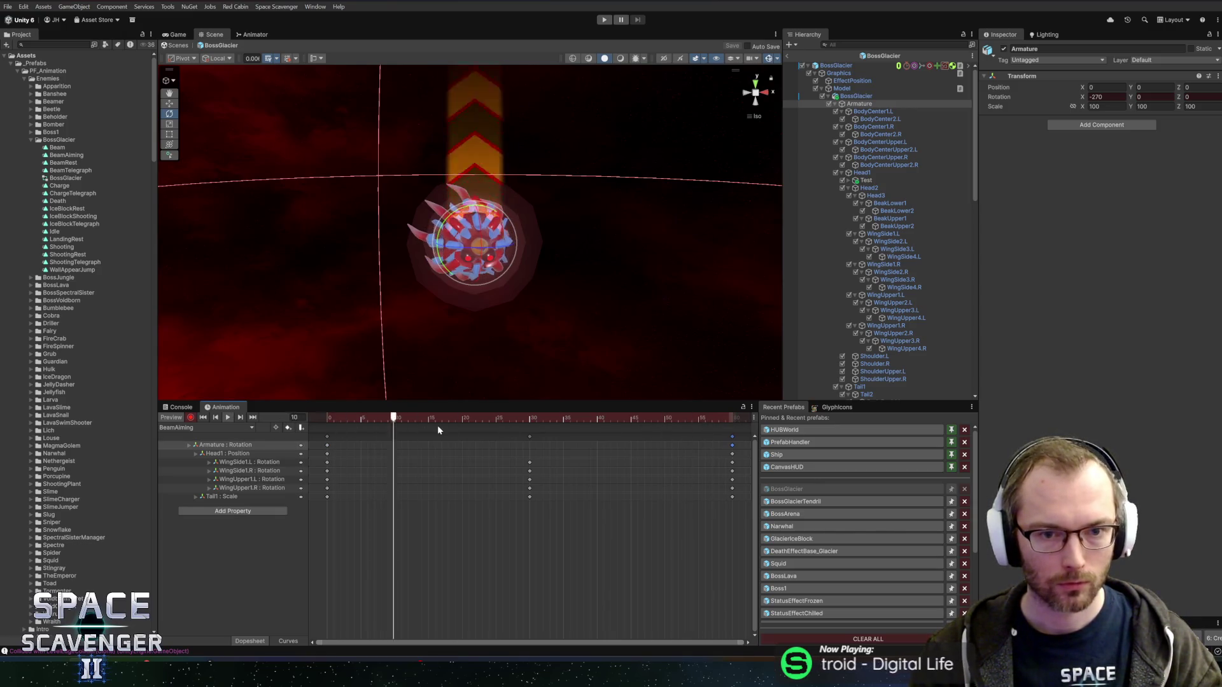
click(311, 417)
Key the head tilts on X: Head2 about 33 degrees, Head3 about 19 degrees.
click(235, 454)
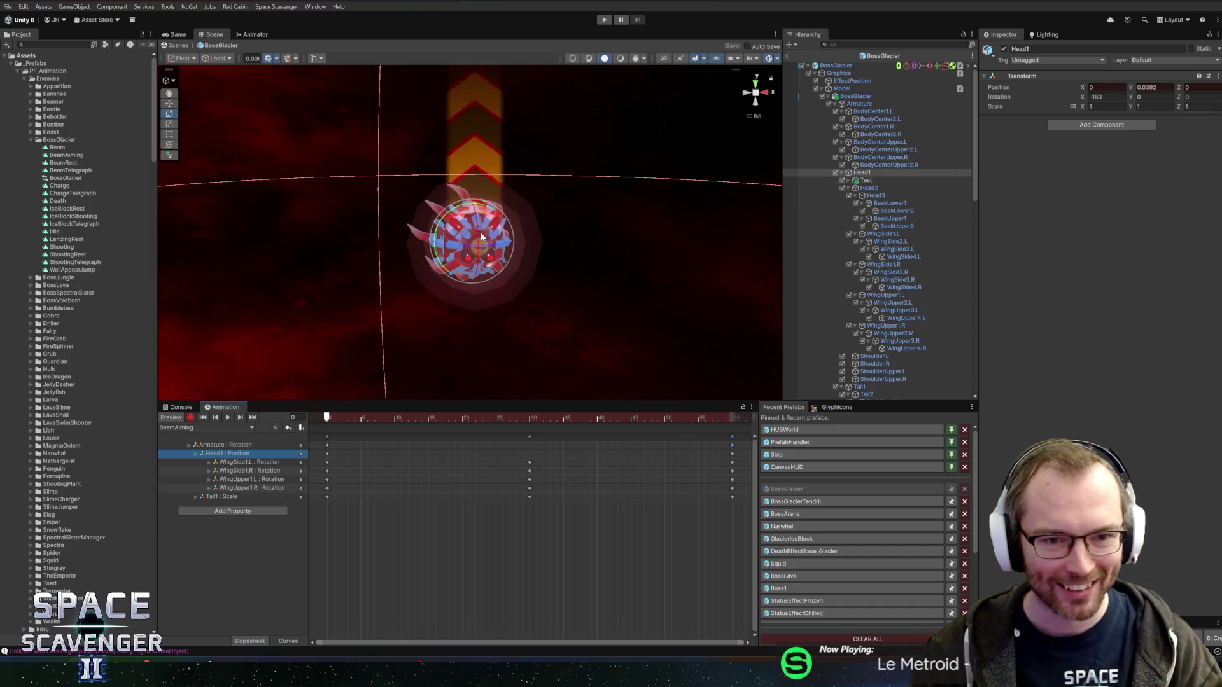
drag(479, 231, 478, 253)
key(ctrl+z)
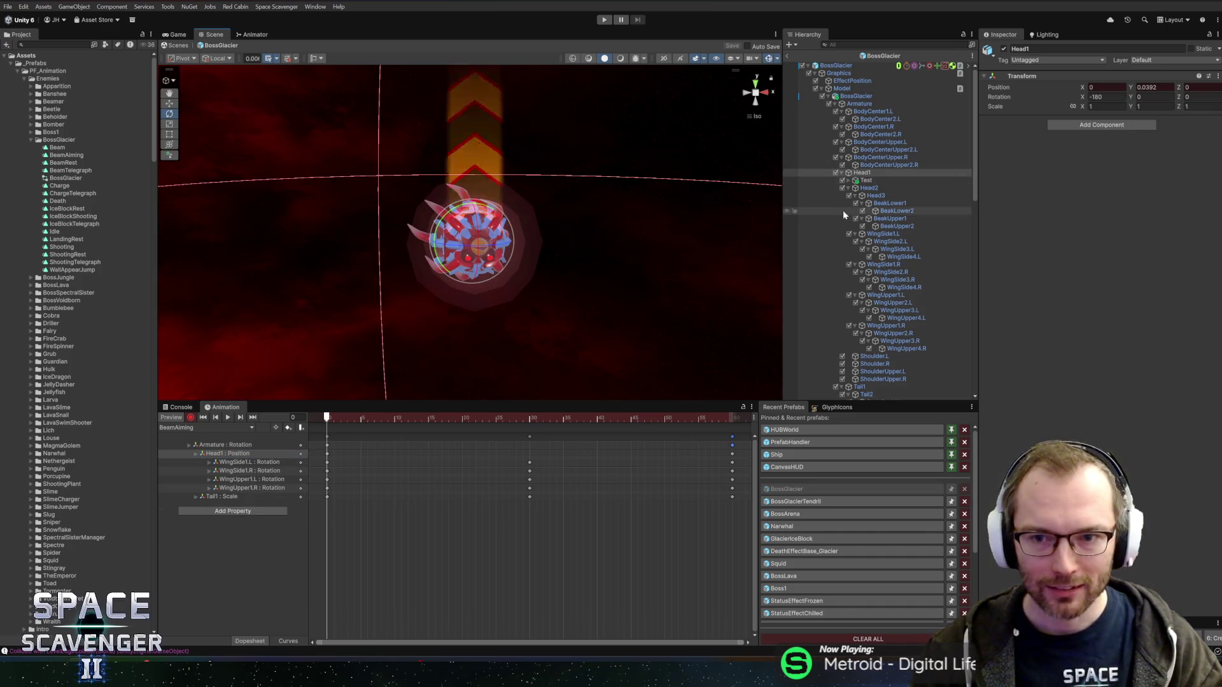
click(884, 188)
drag(489, 241, 514, 119)
key(ctrl+z)
mouse_move(630, 273)
mouse_down()
mouse_move(568, 114)
mouse_move(501, 250)
mouse_move(551, 229)
mouse_move(679, 259)
mouse_move(674, 287)
mouse_move(662, 280)
mouse_up()
drag(503, 245, 513, 215)
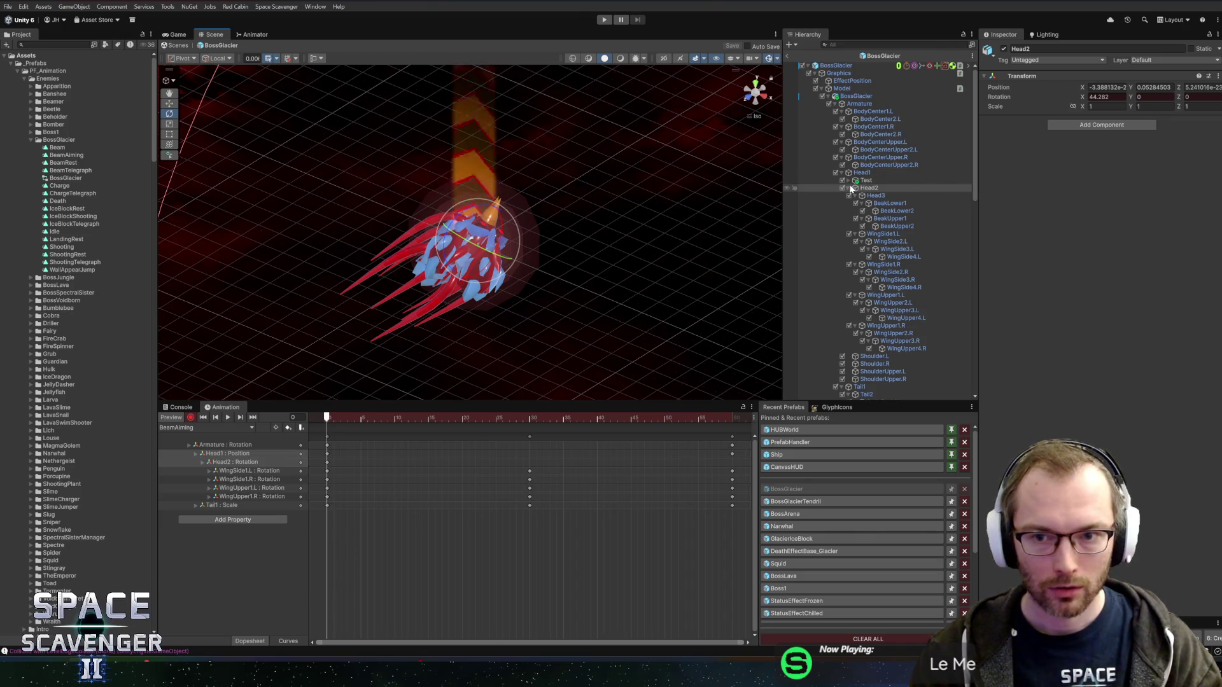
click(875, 196)
mouse_move(536, 207)
mouse_down()
mouse_move(520, 197)
mouse_move(381, 399)
mouse_up()
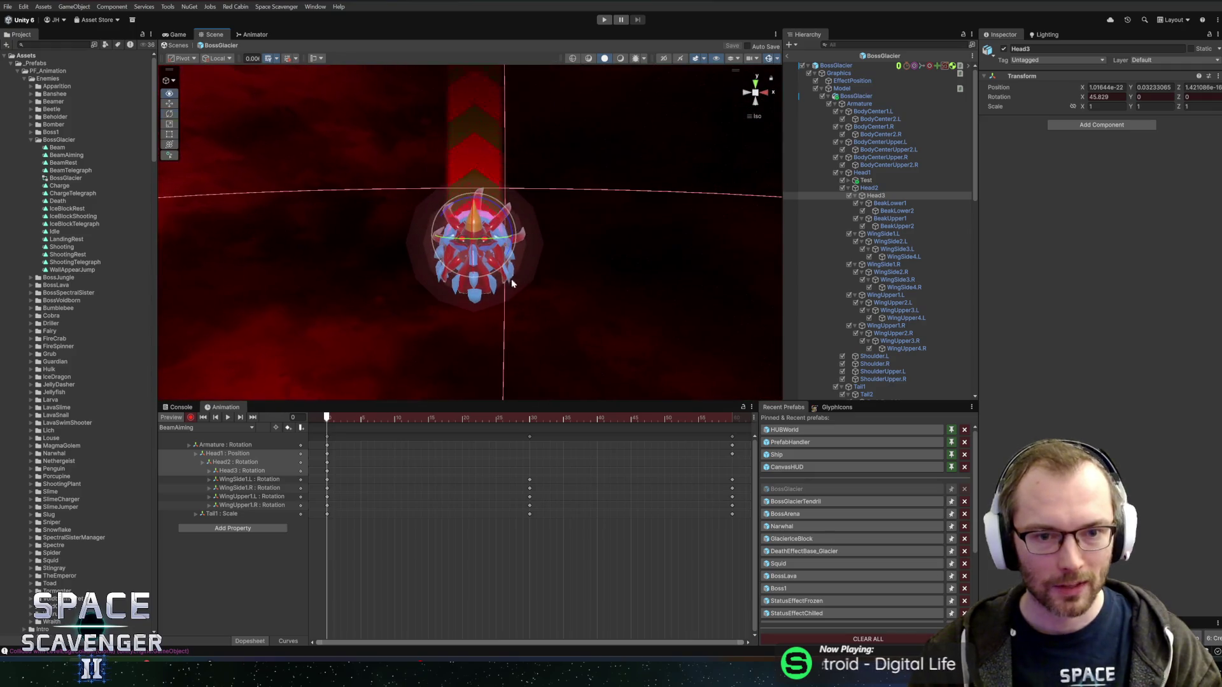
click(327, 407)
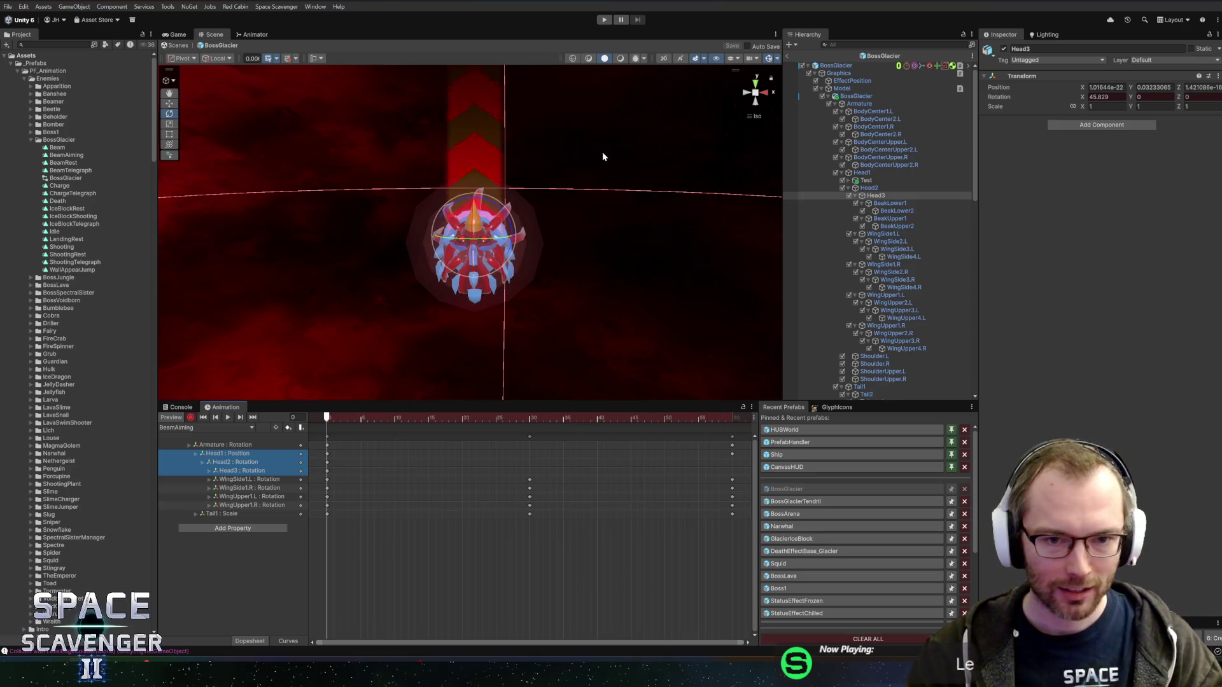
Rotate BodyCenter2.L to about -7 on Z and BodyCenterUpper2.L to about 33 on X.
click(878, 118)
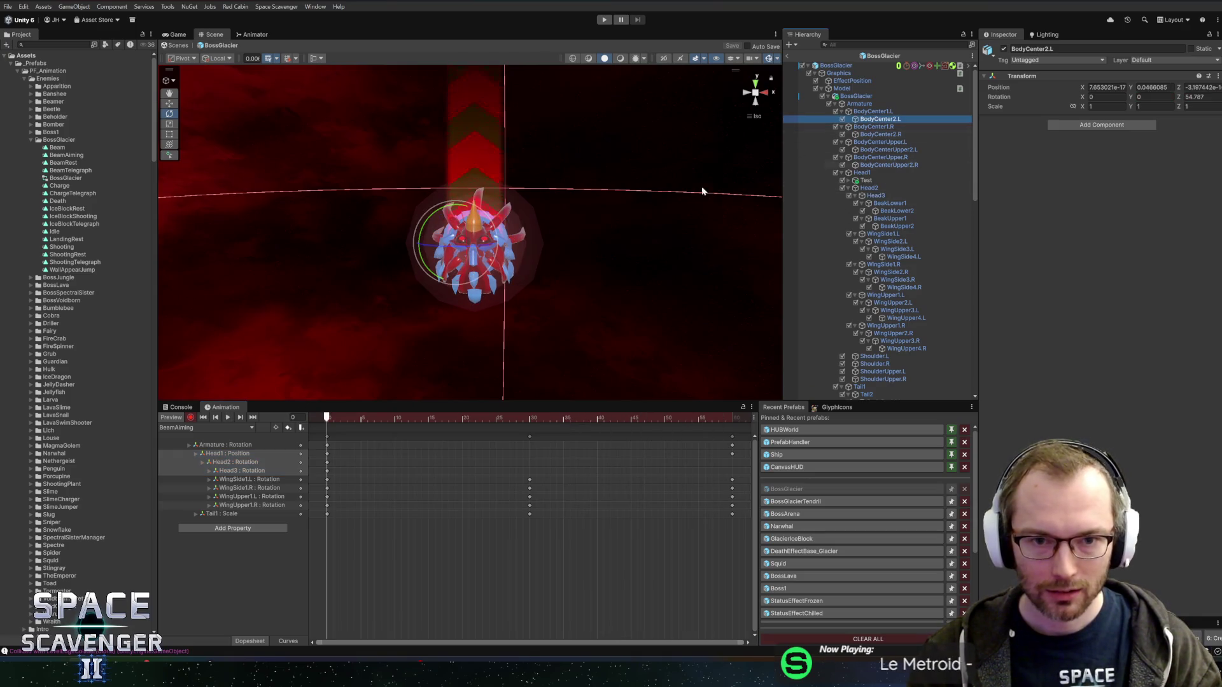
mouse_move(452, 242)
mouse_down()
mouse_move(509, 245)
mouse_move(470, 255)
mouse_up()
click(901, 135)
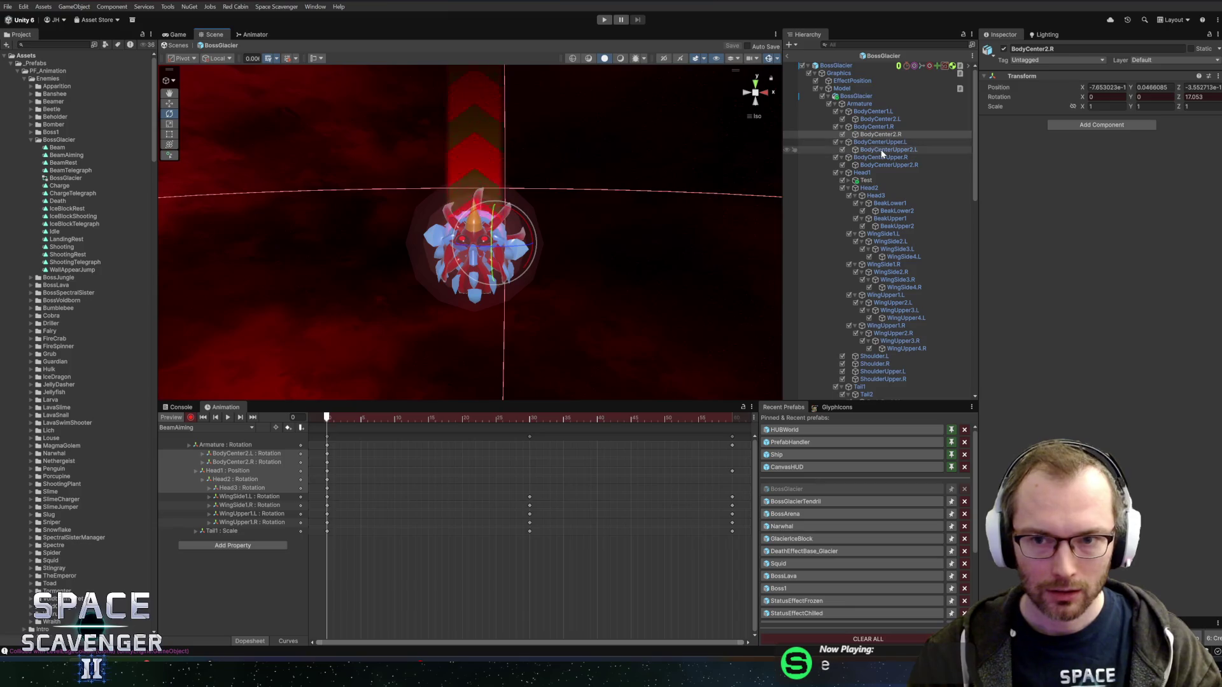
click(889, 149)
drag(535, 236, 488, 164)
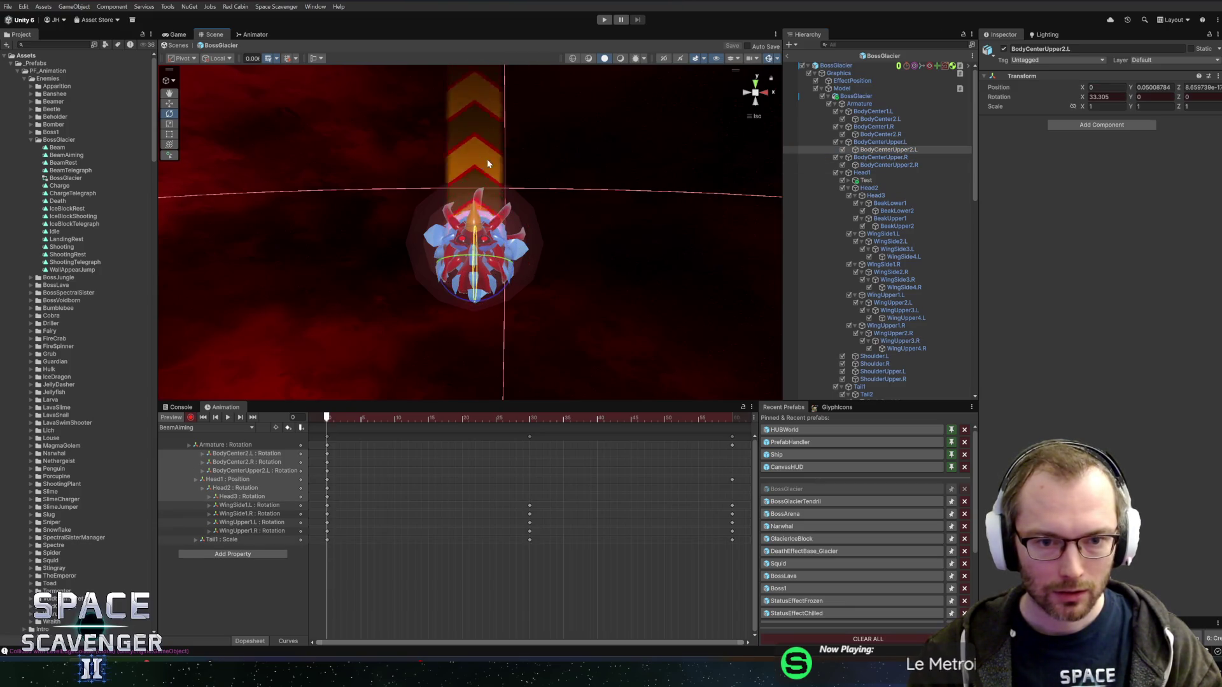
Rotate BodyCenterUpper2.R then undo, keeping its new rotation track at the original value.
click(880, 119)
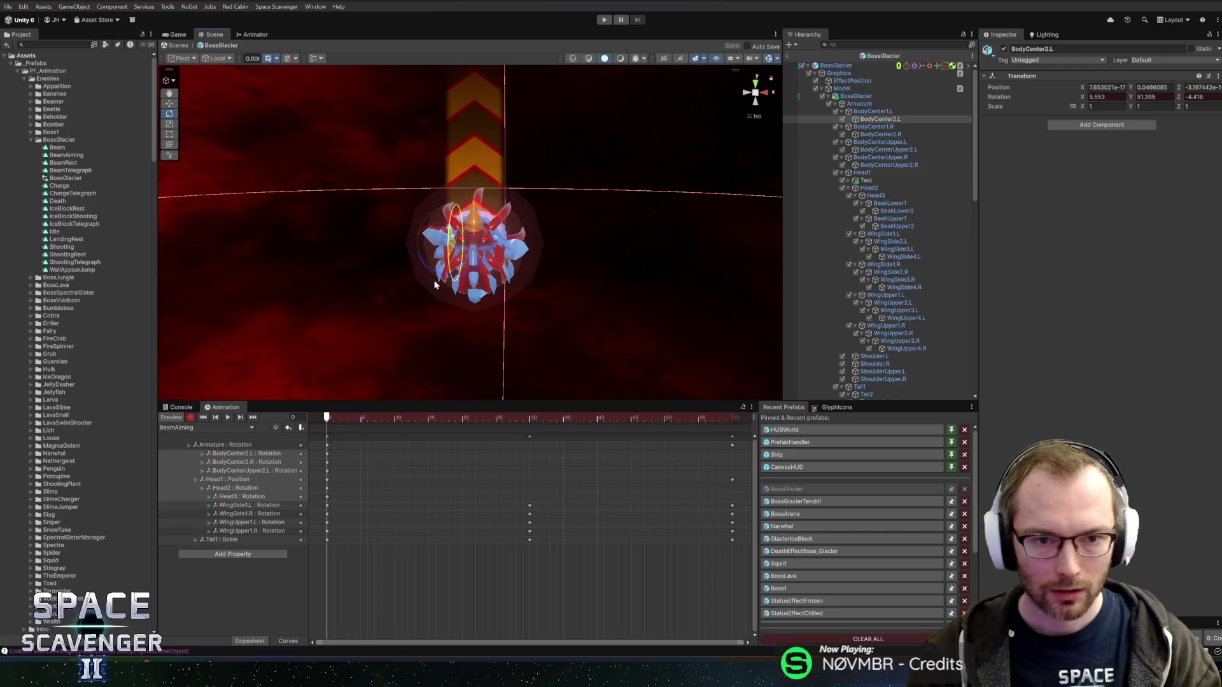
click(888, 165)
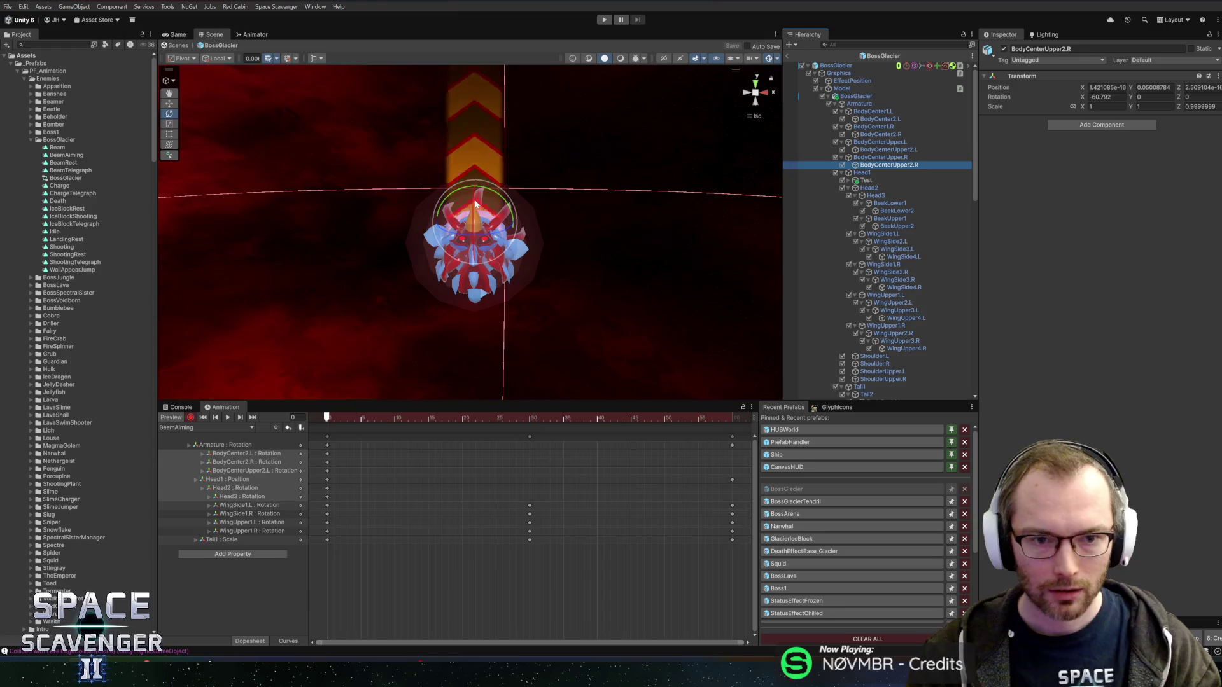
drag(476, 210, 474, 250)
key(ctrl+z)
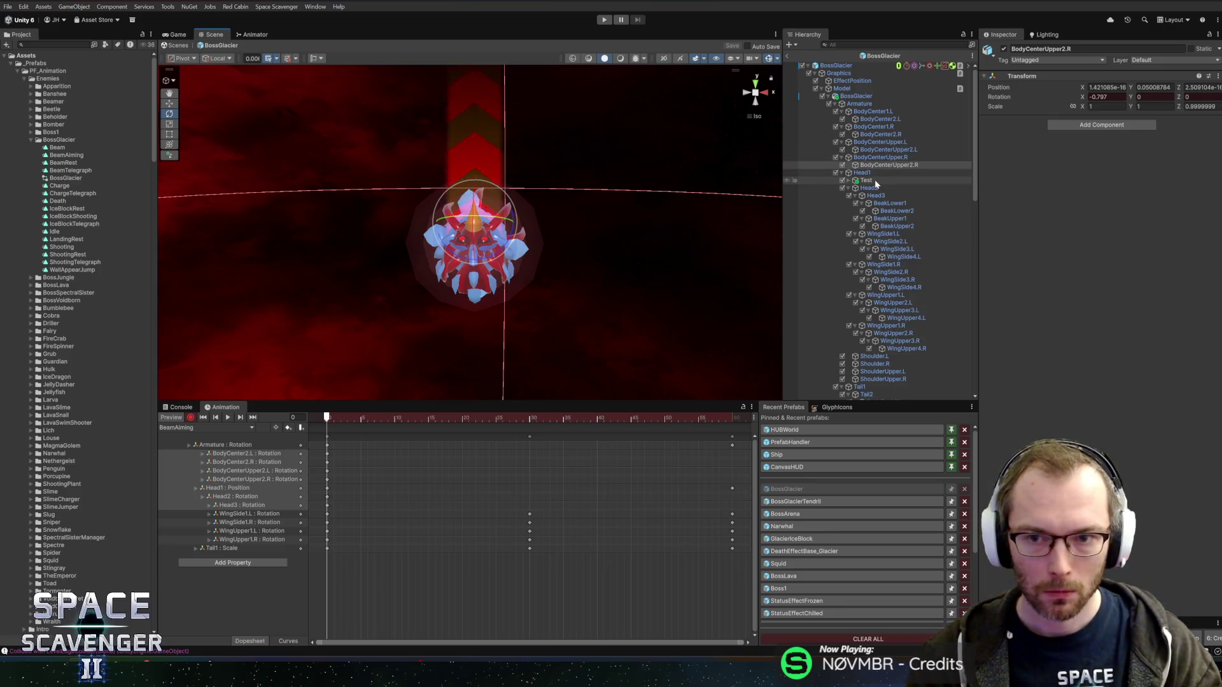
click(888, 150)
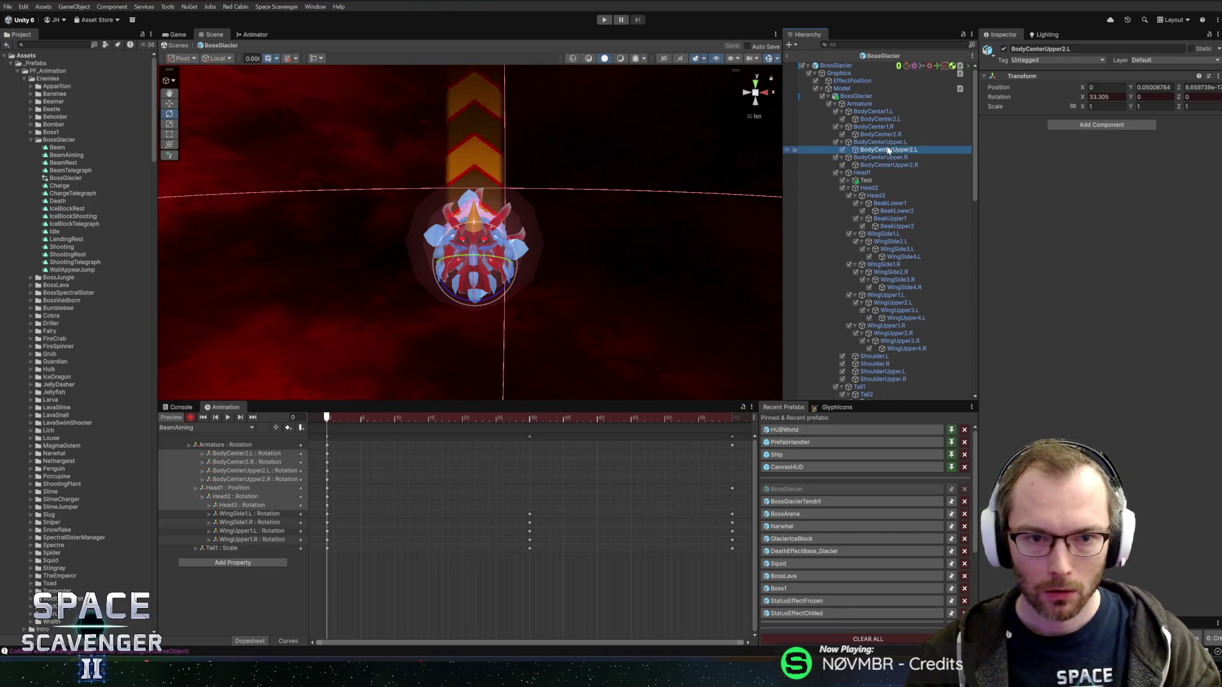
click(876, 196)
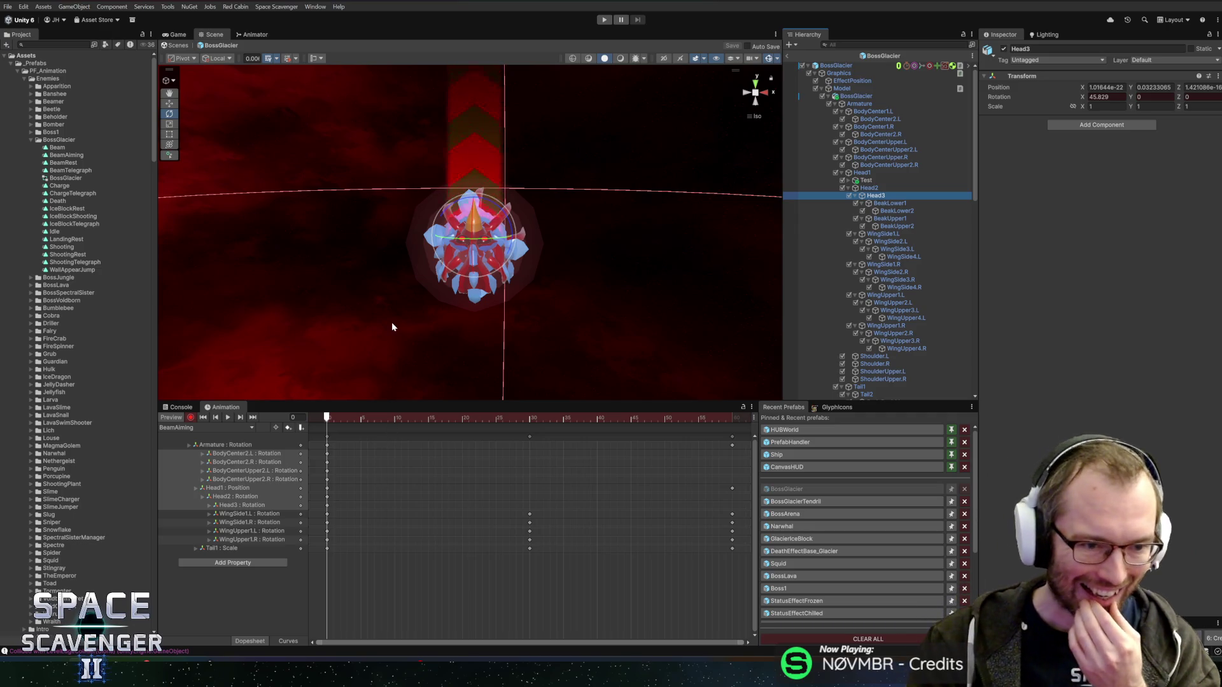
Delete the four wing rotation tracks and the Tail1 : Scale track.
click(264, 514)
shift+click(267, 539)
key(Delete)
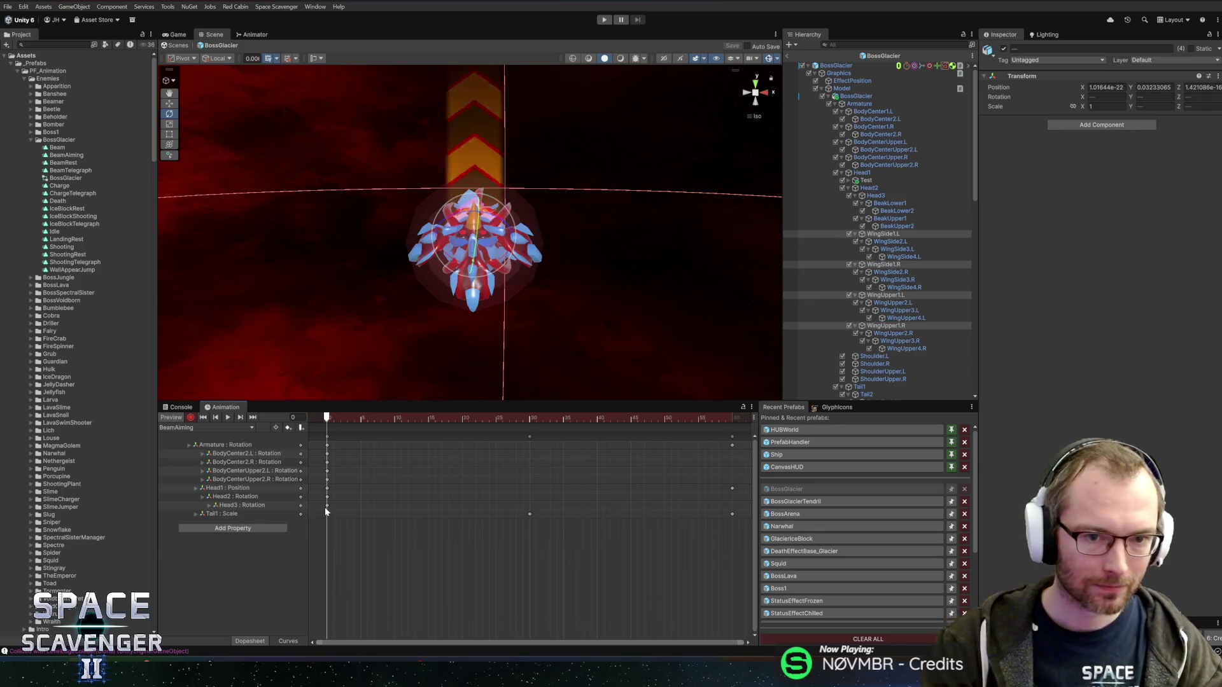
click(224, 515)
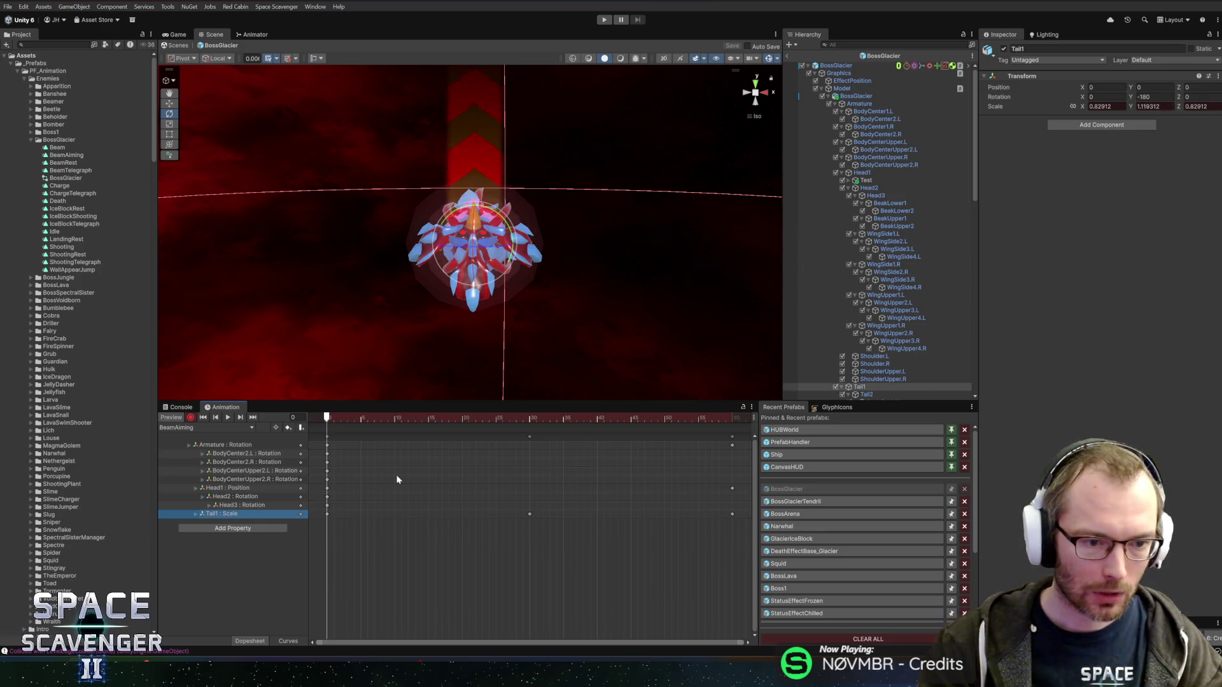
key(Delete)
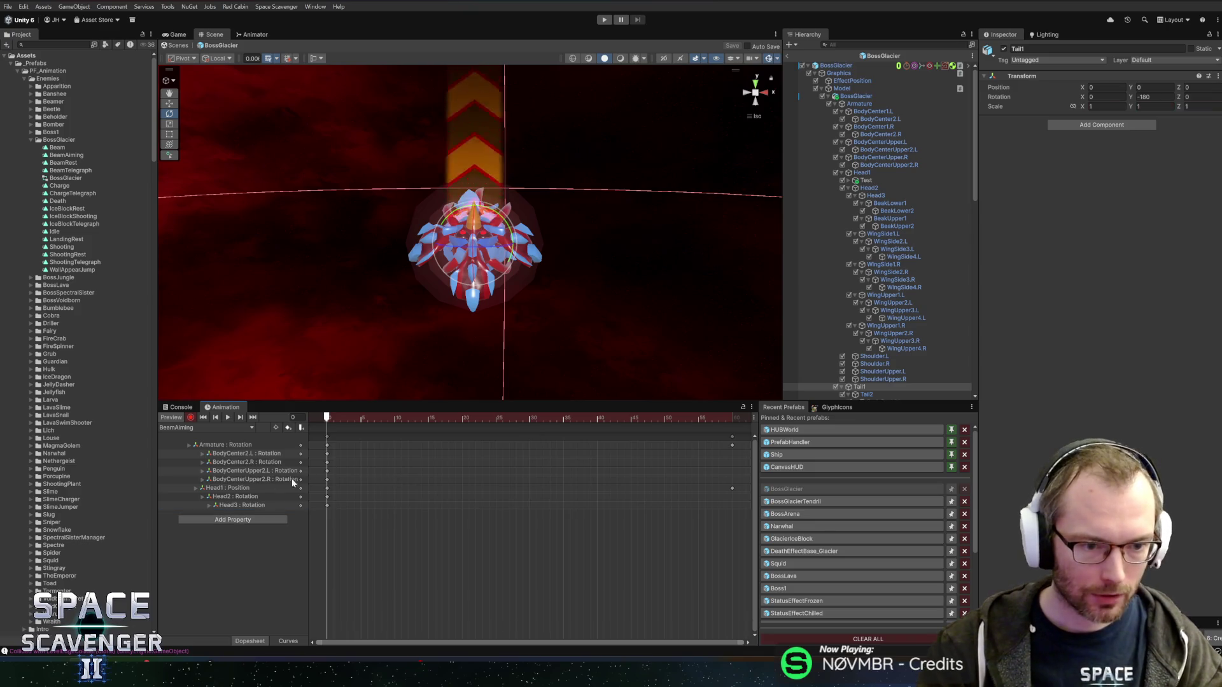
Key Head2 tilting one way at frame 16 and the other at frame 45, then preview.
mouse_move(327, 418)
mouse_down()
mouse_move(439, 419)
mouse_move(327, 418)
mouse_up()
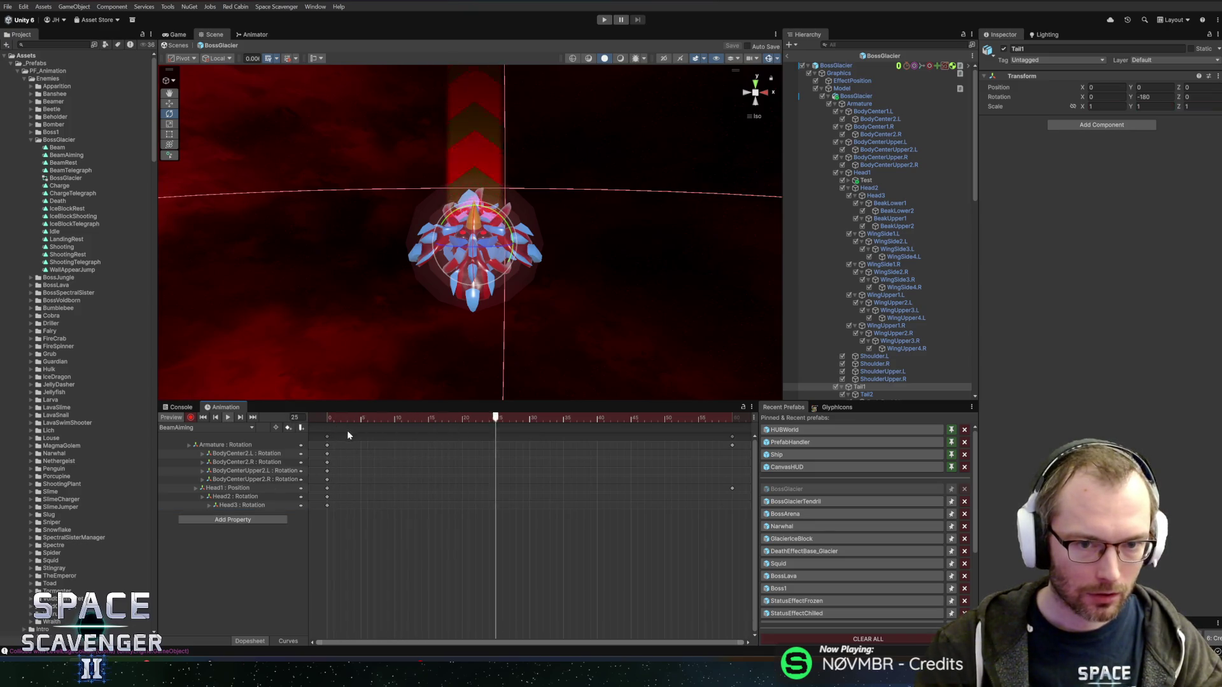
drag(497, 418, 735, 419)
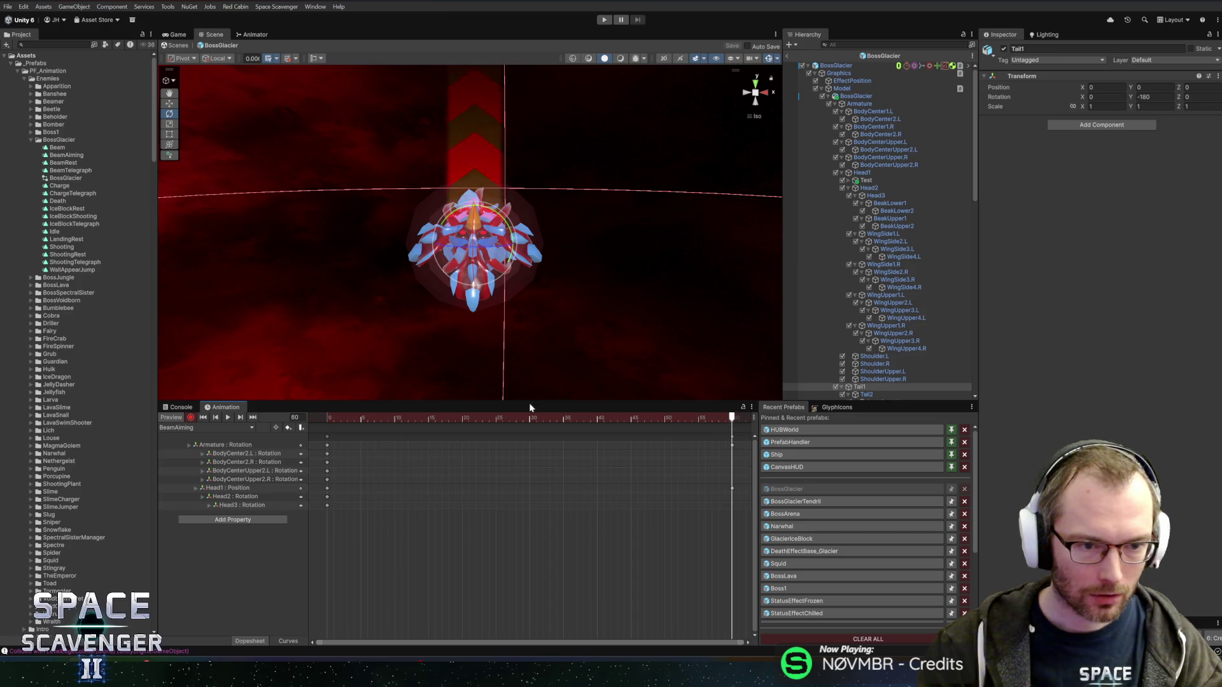
click(882, 186)
drag(473, 418, 462, 418)
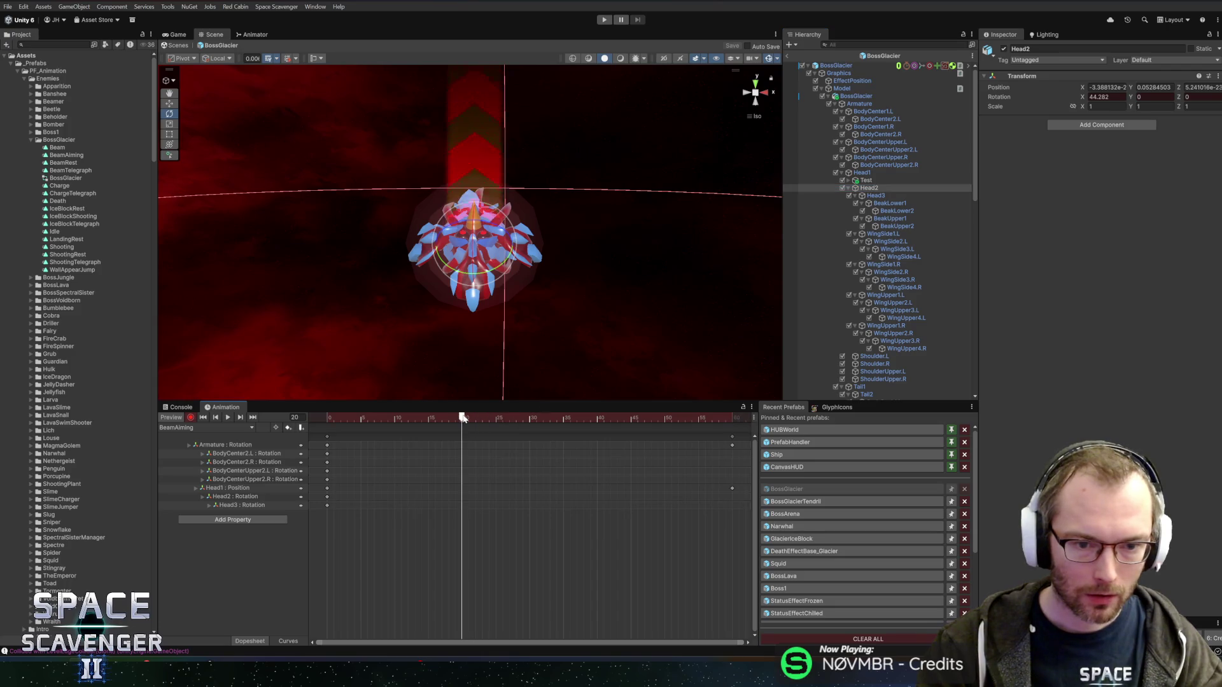
drag(481, 230, 489, 227)
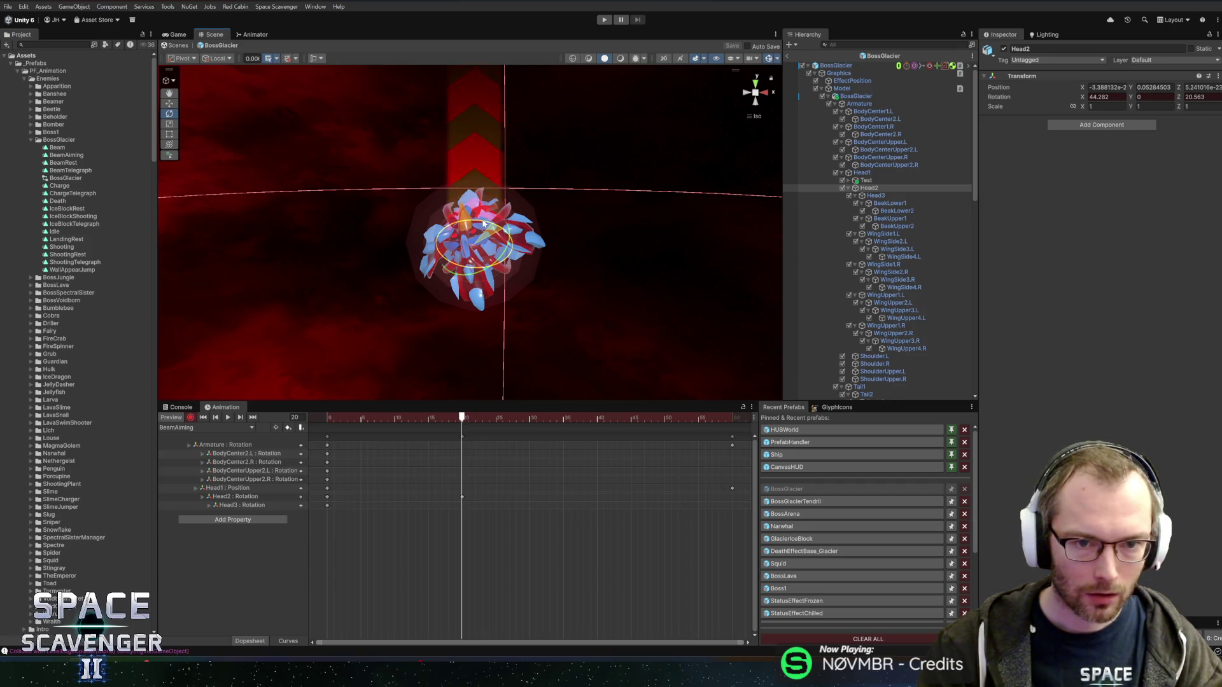
click(596, 418)
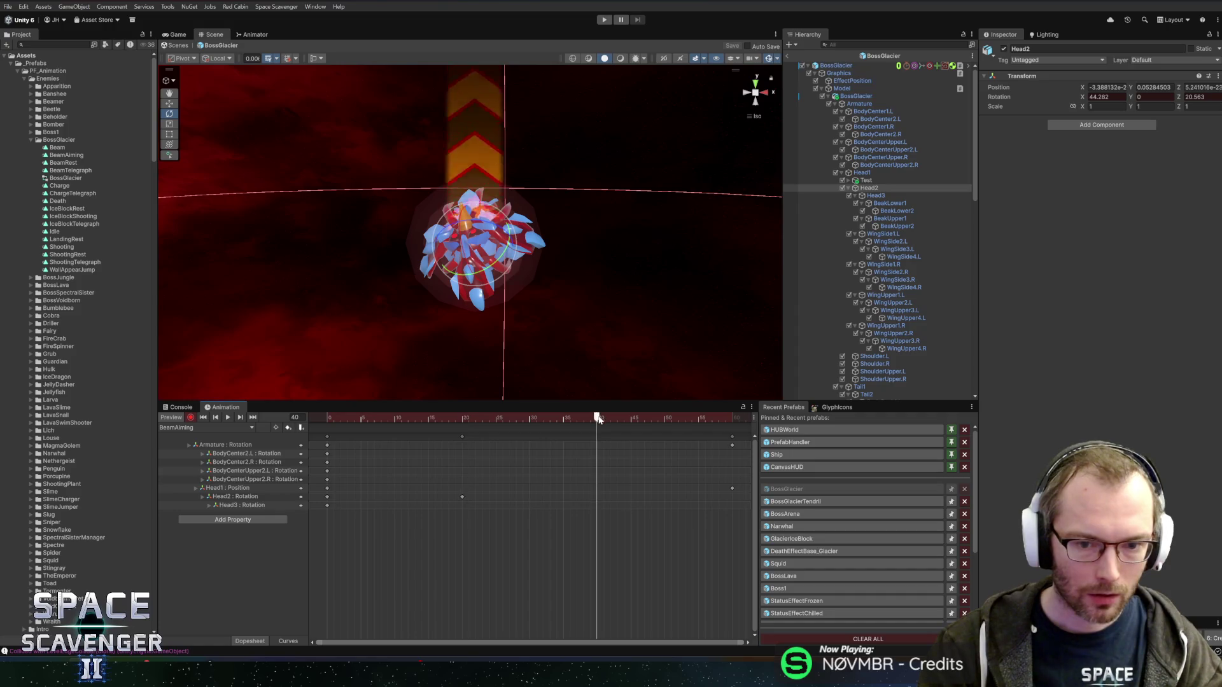
drag(461, 438, 434, 435)
drag(614, 421, 631, 421)
drag(480, 227, 518, 238)
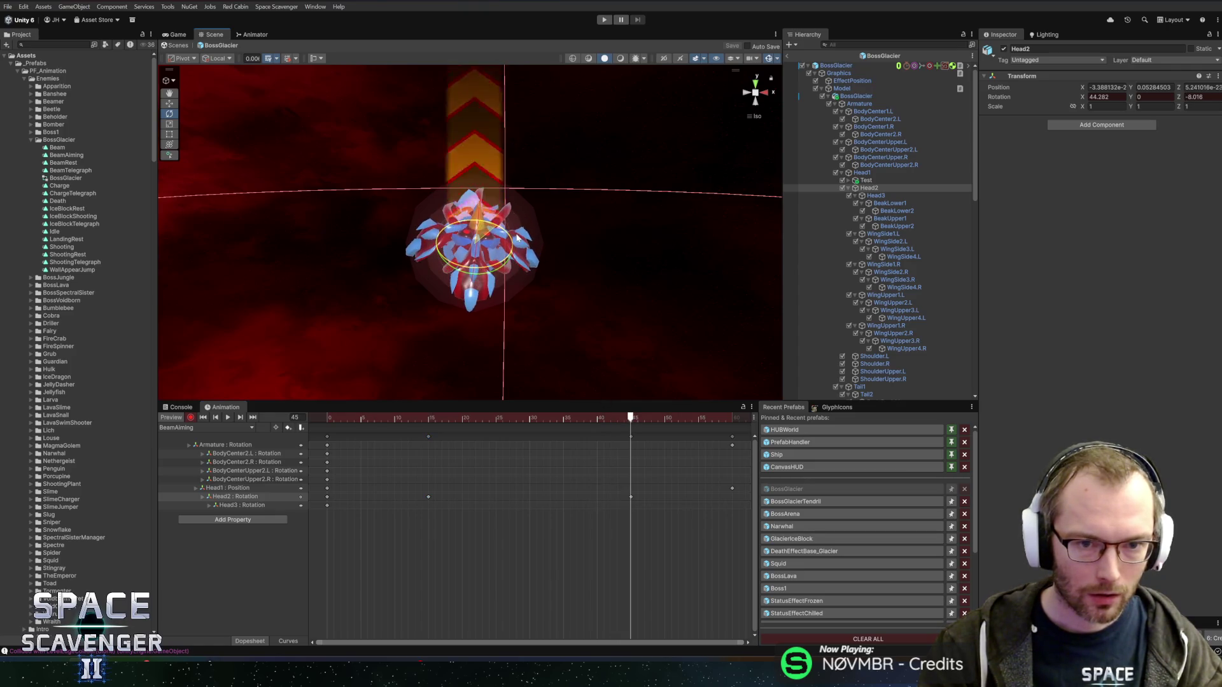
key(space)
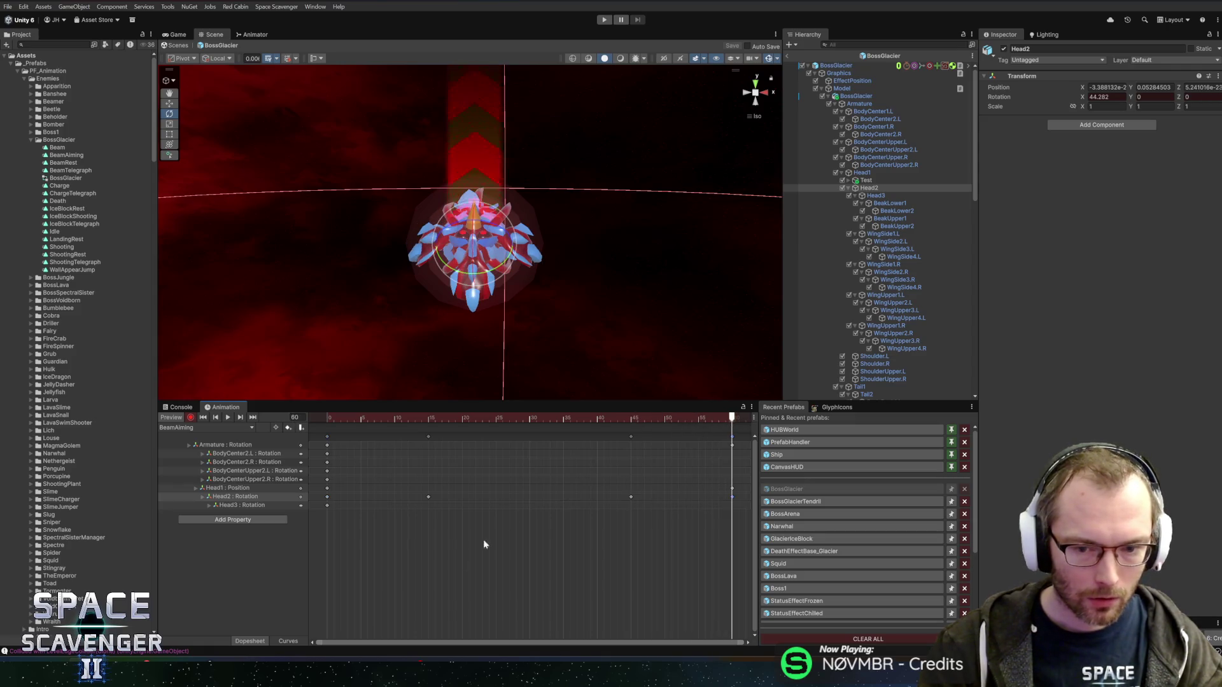
Steepen the Head2 Rotation.z tangents at the first and last keys, then preview the sway.
click(276, 641)
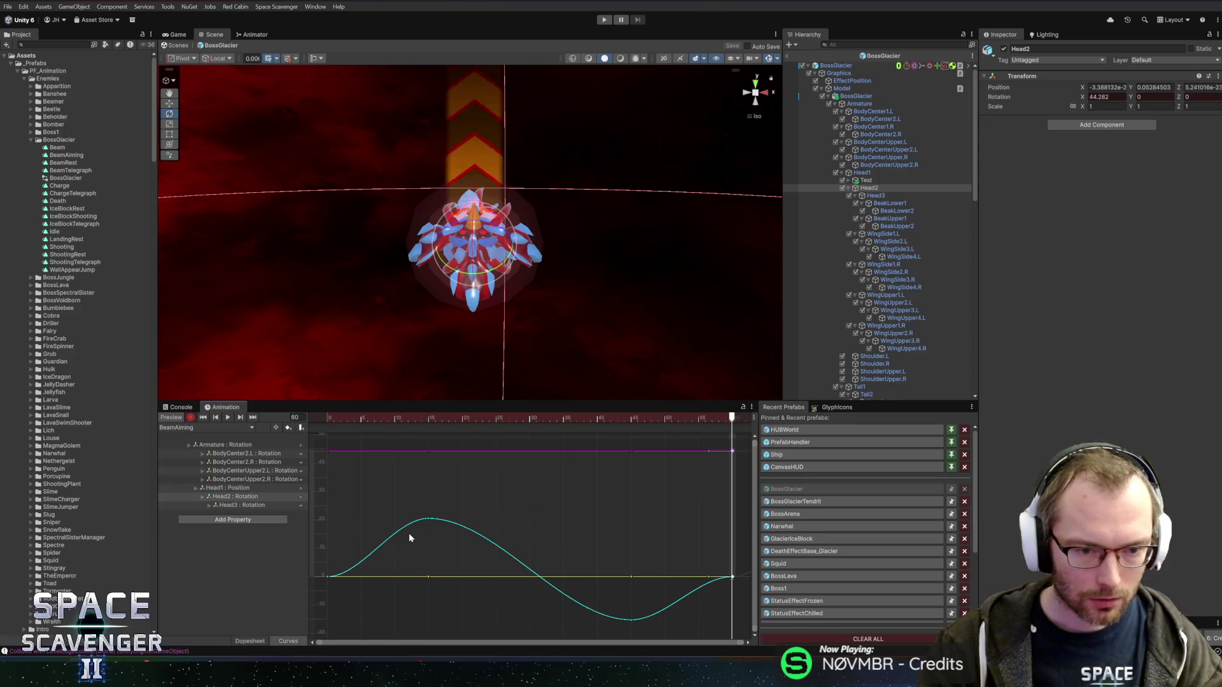
click(202, 496)
click(242, 523)
drag(351, 547, 352, 510)
click(732, 548)
drag(712, 548, 720, 579)
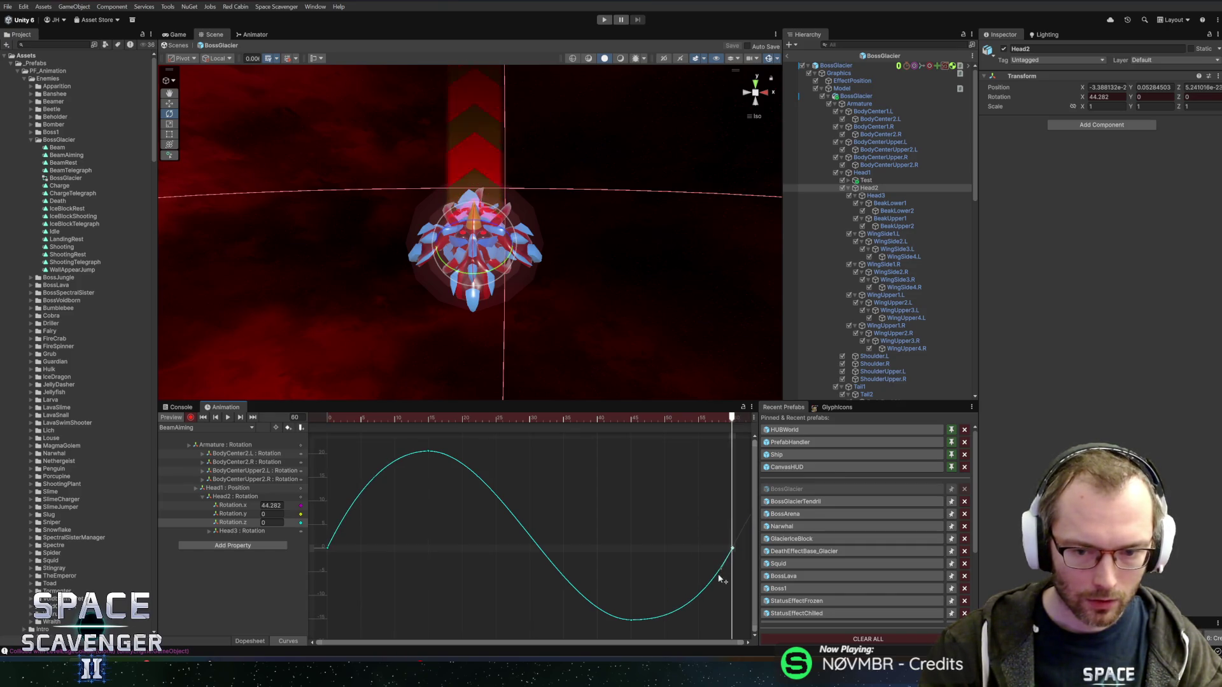
key(space)
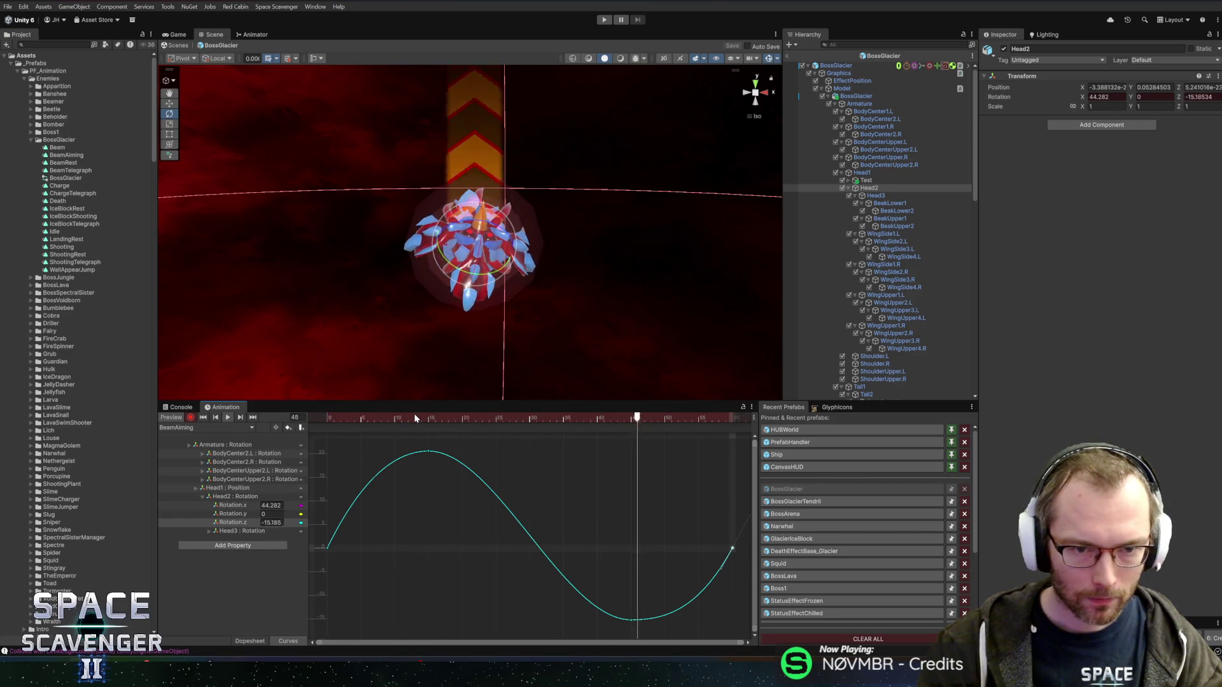
mouse_move(415, 418)
mouse_down()
mouse_move(326, 418)
mouse_move(651, 419)
mouse_move(327, 418)
mouse_up()
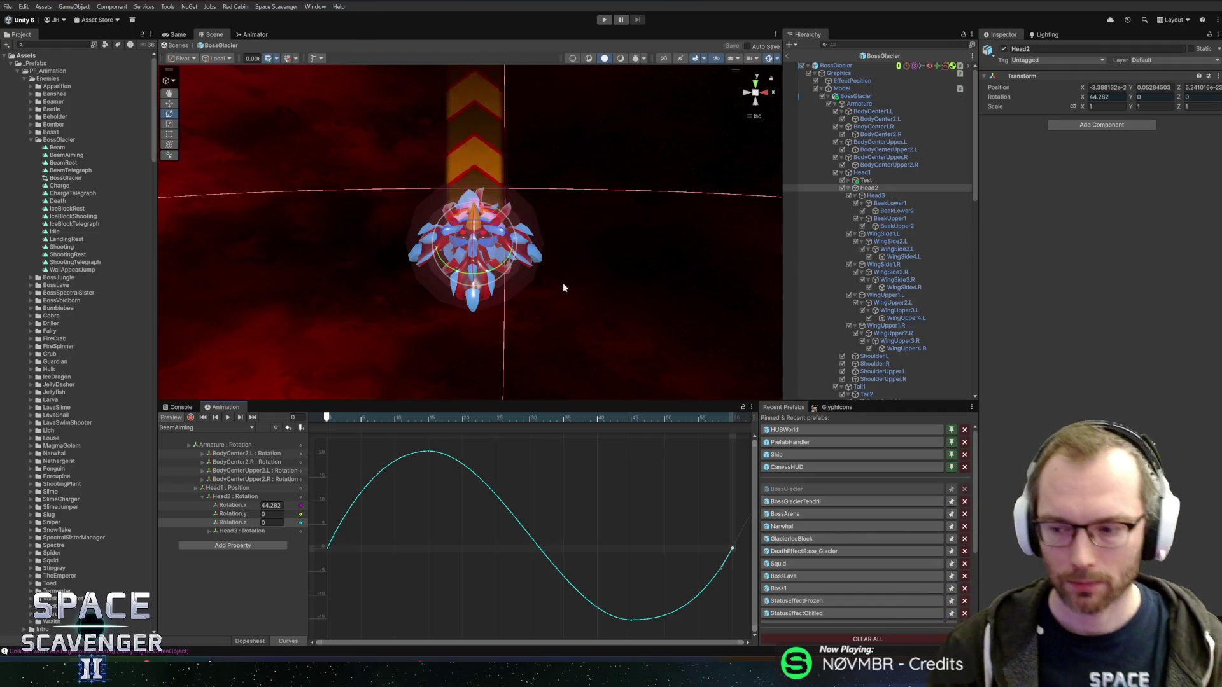
mouse_move(572, 196)
mouse_down()
mouse_move(554, 204)
mouse_move(603, 292)
mouse_move(573, 274)
mouse_move(560, 261)
mouse_move(681, 266)
mouse_up()
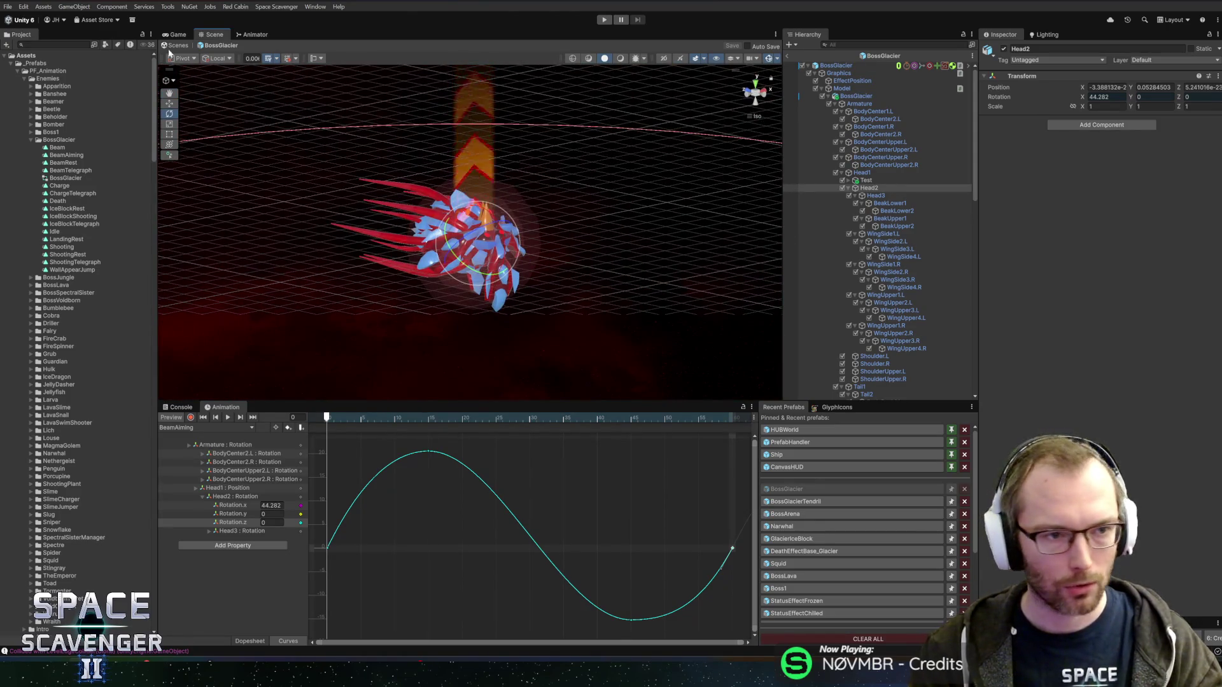
drag(595, 216, 559, 216)
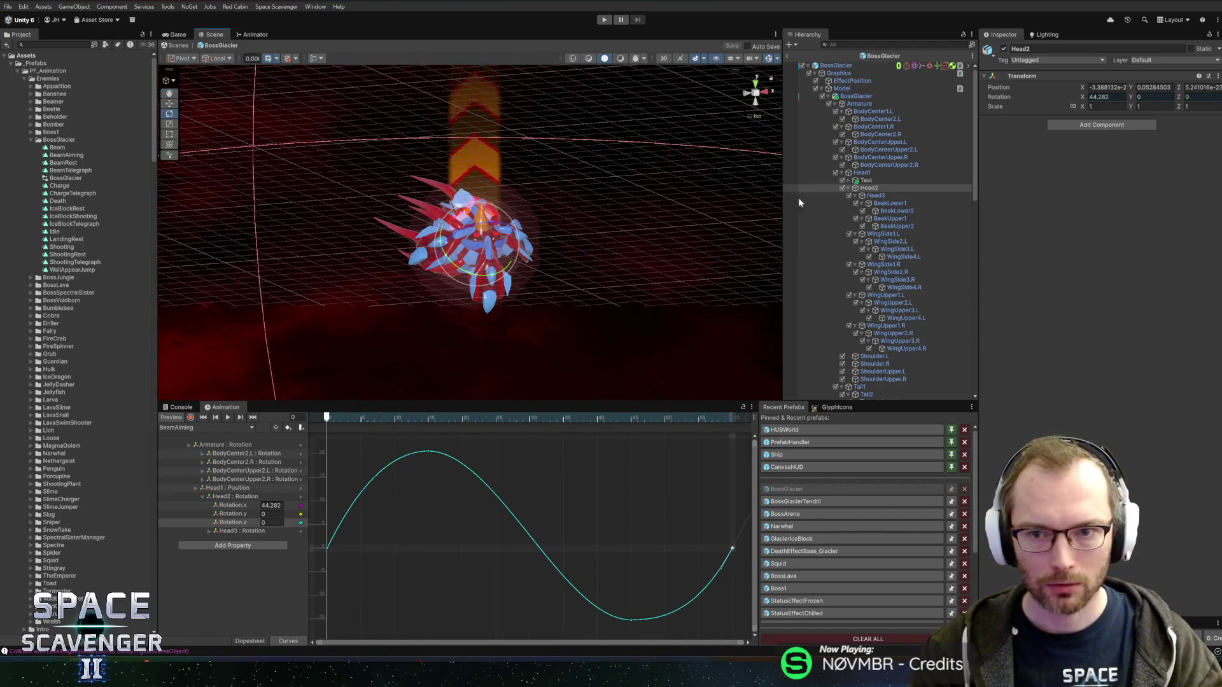
Scrub BeamTelegraph to frame 13 for comparison, then switch back to BeamAiming.
key(c)
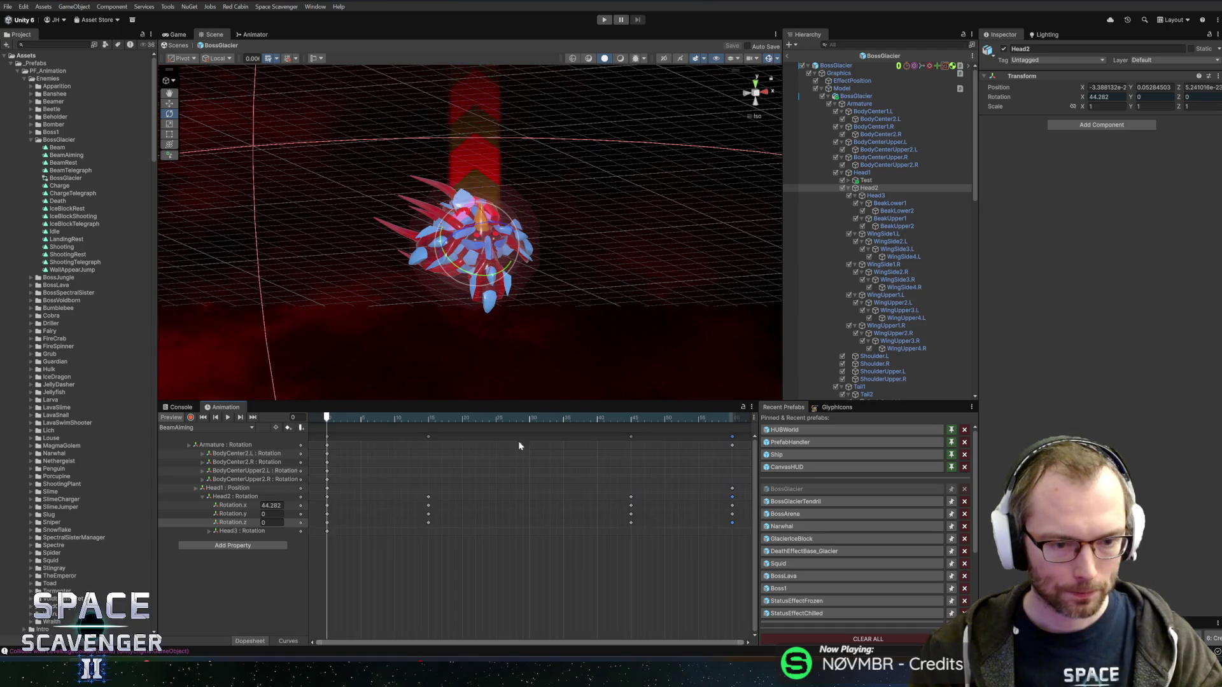
mouse_move(336, 419)
mouse_down()
mouse_move(661, 415)
mouse_move(414, 415)
mouse_move(292, 398)
mouse_up()
click(193, 427)
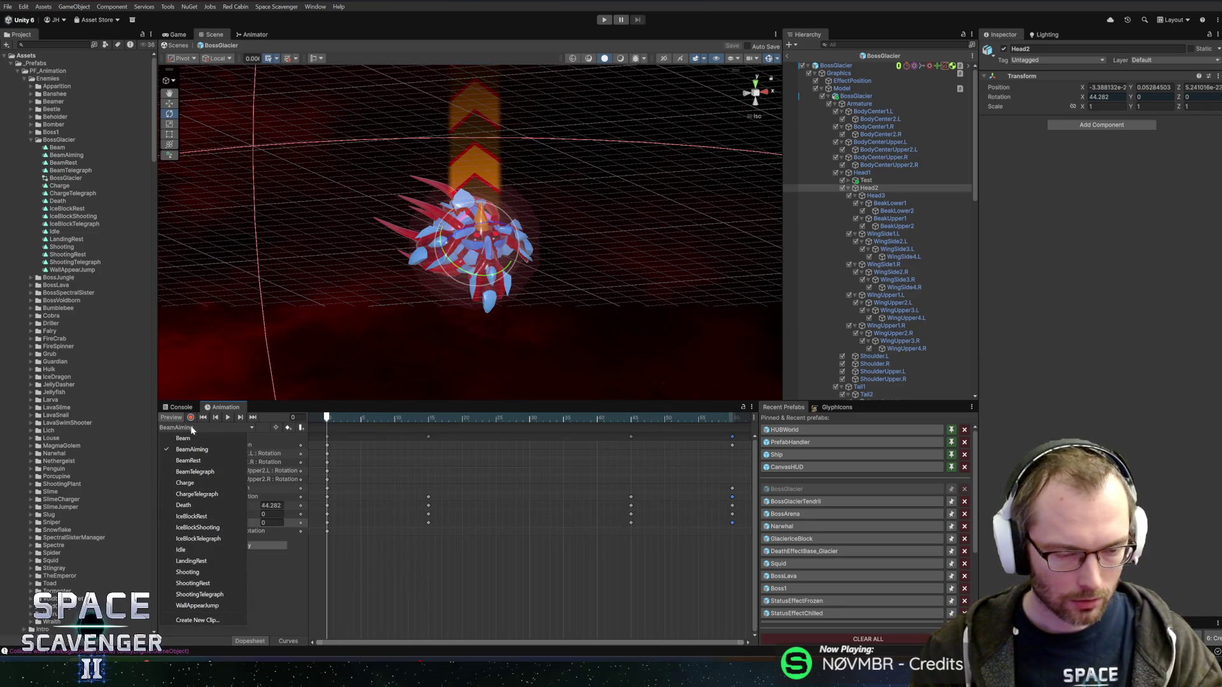
click(198, 473)
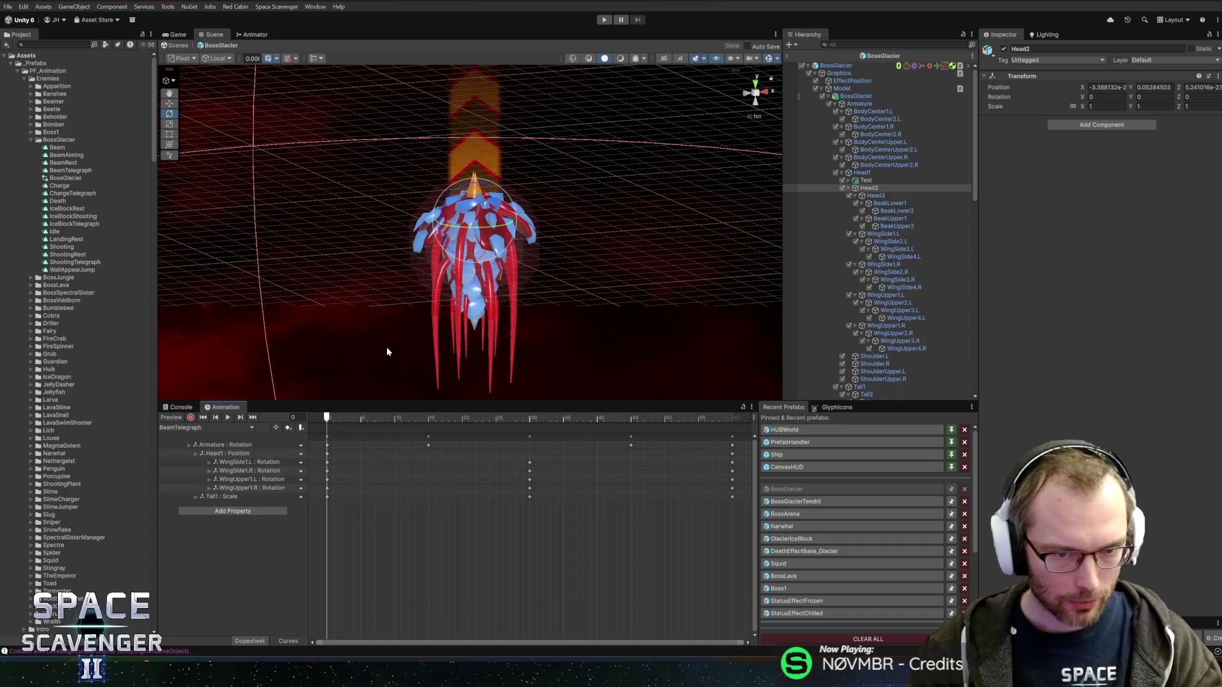
mouse_move(339, 419)
mouse_down()
mouse_move(423, 420)
mouse_move(310, 415)
mouse_up()
click(210, 428)
click(213, 449)
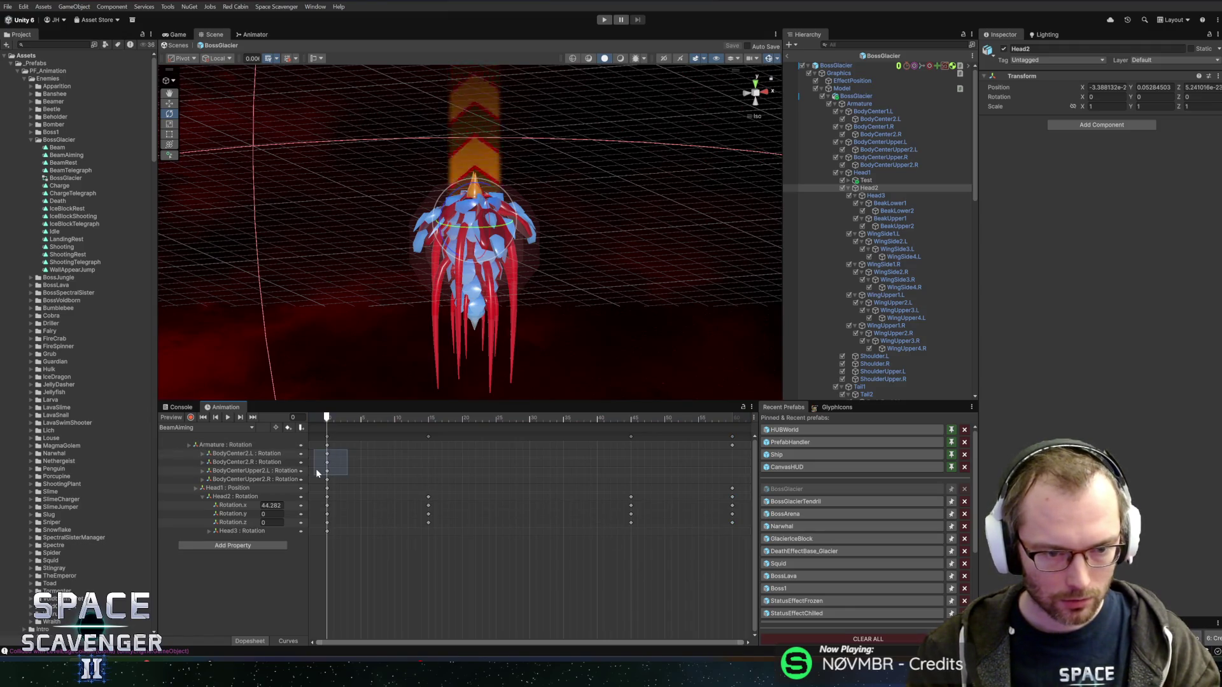
Select every frame-0 key in BeamAiming and reopen the clip list.
mouse_move(312, 475)
mouse_down()
mouse_move(336, 450)
mouse_move(280, 417)
mouse_up()
click(360, 418)
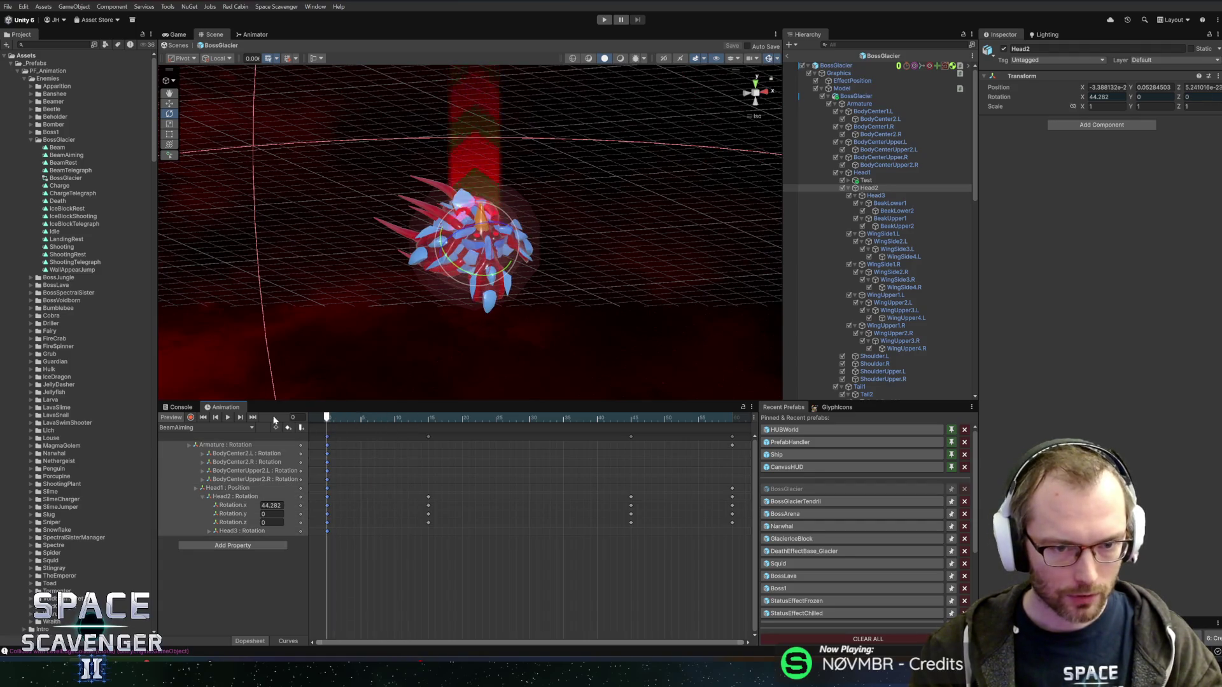
drag(368, 586, 309, 450)
click(205, 428)
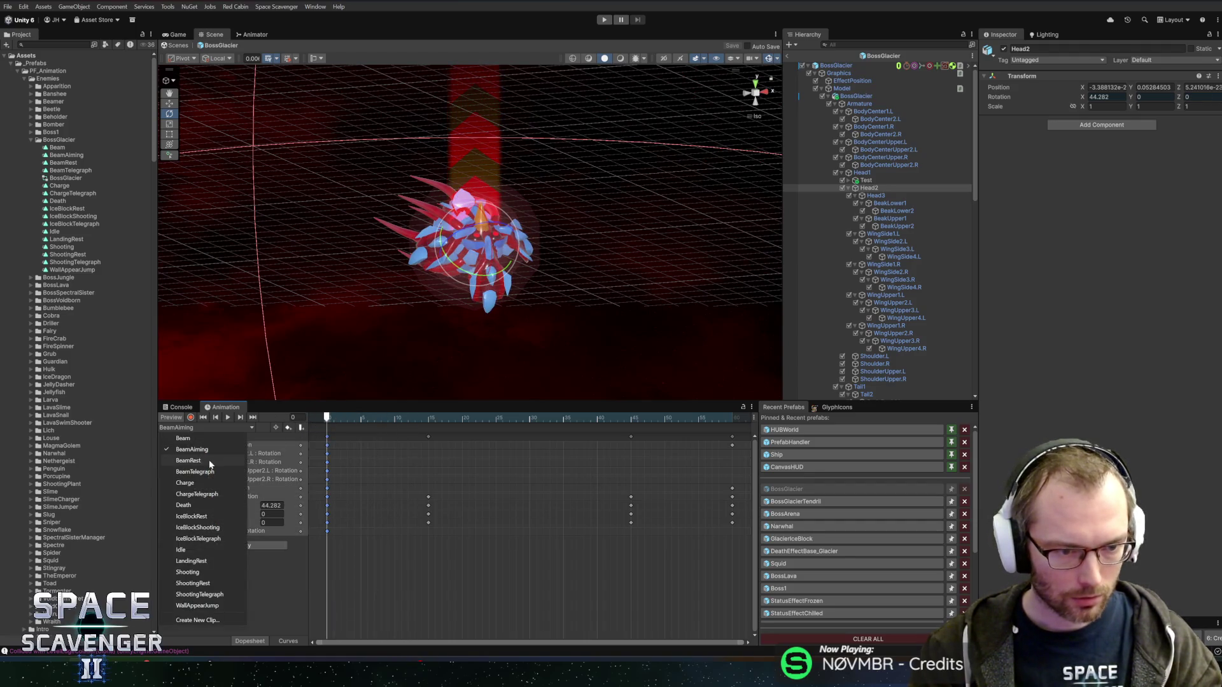
Switch to BeamTelegraph, deleting all its keys and then undoing the deletion.
click(207, 474)
mouse_move(738, 510)
mouse_down()
mouse_move(619, 422)
mouse_move(318, 425)
mouse_up()
key(Delete)
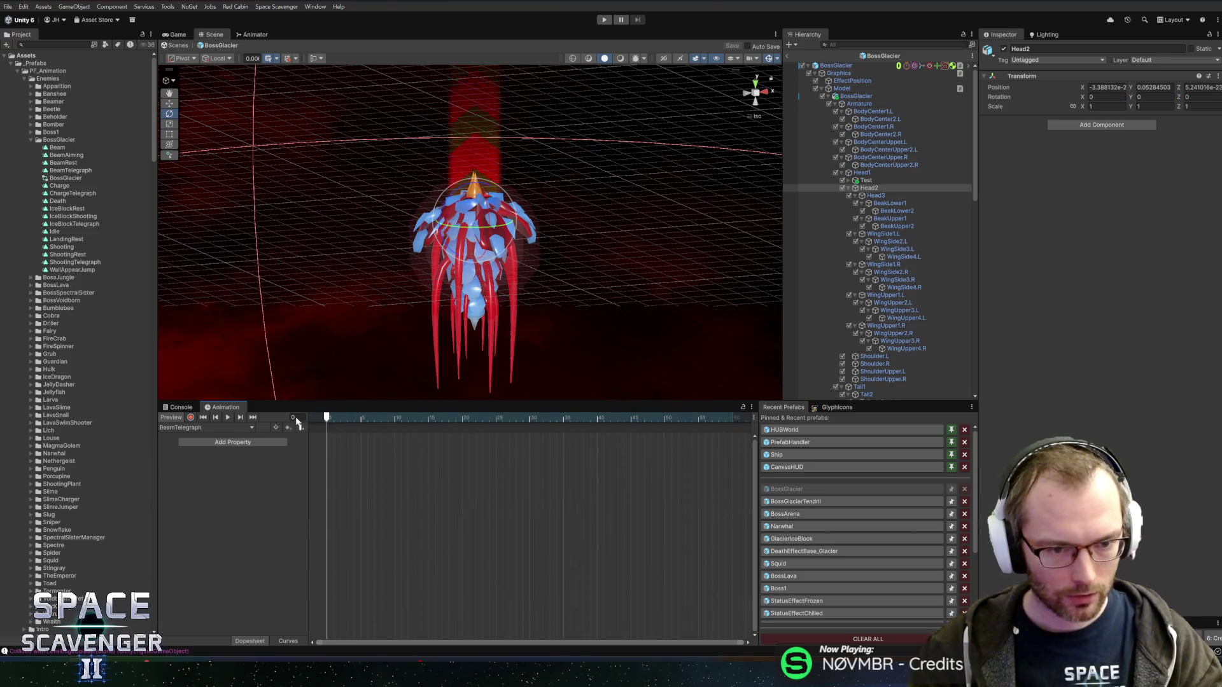
key(ctrl+z)
Try and undo a Head1 tilt, then rotate Head2 on X at frame 0.
click(225, 487)
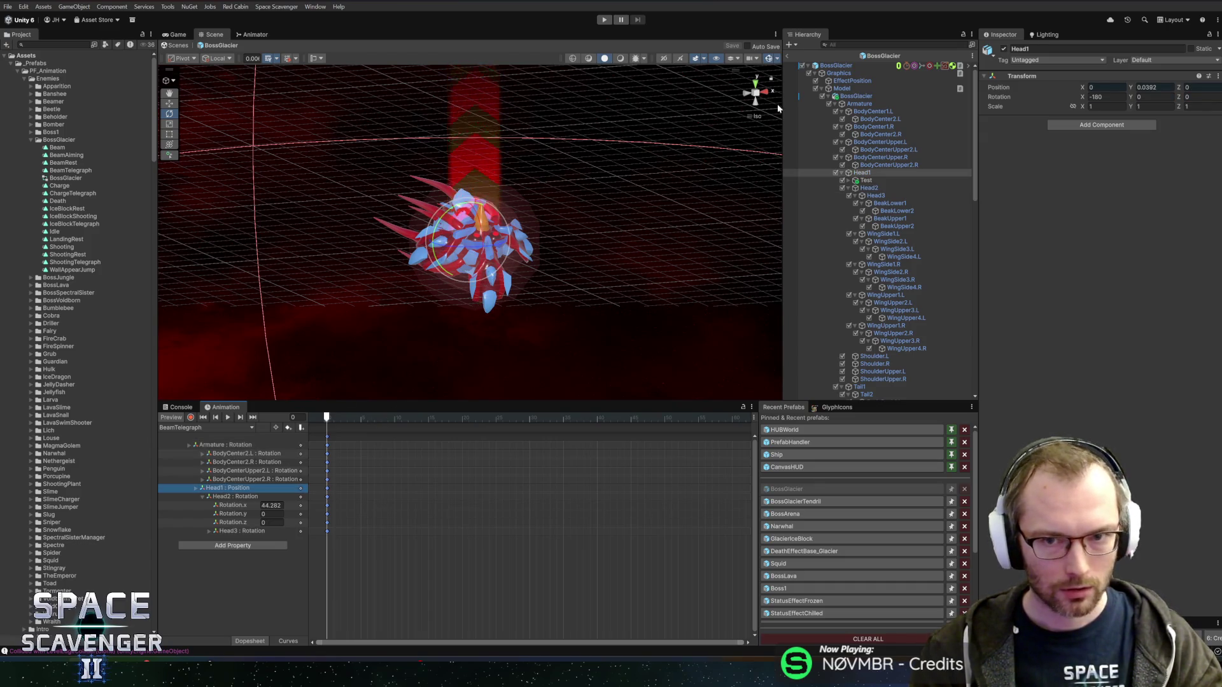
click(759, 103)
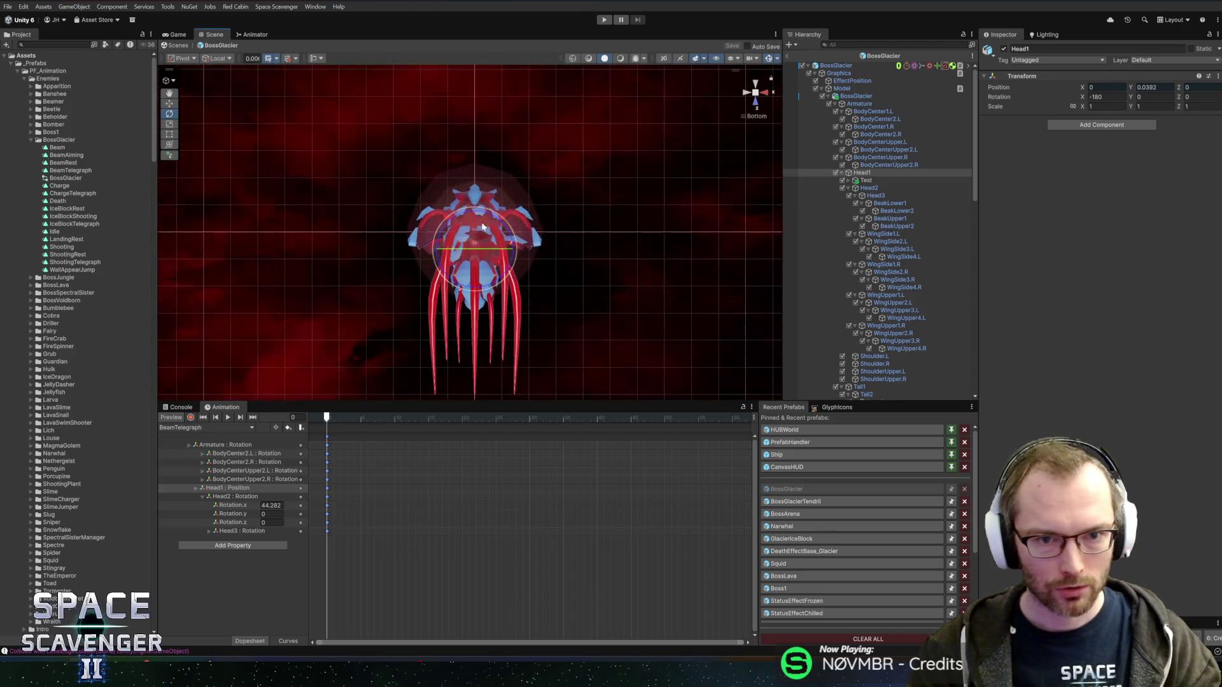
drag(471, 222, 476, 261)
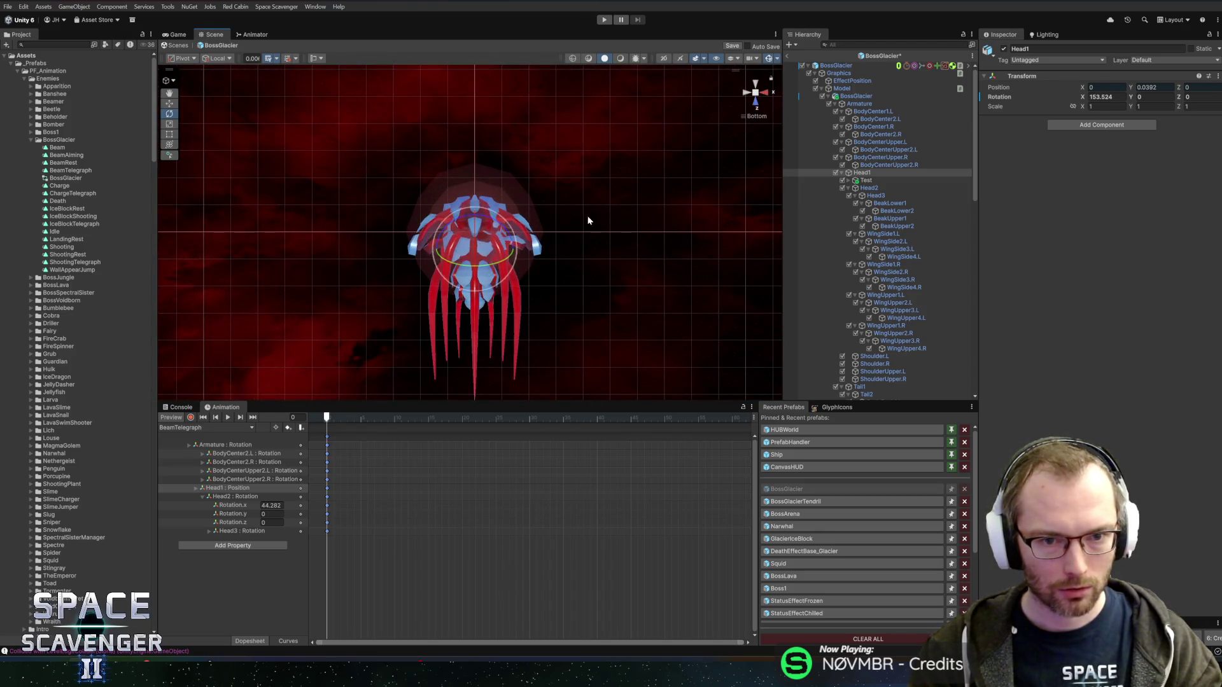
key(ctrl+z)
mouse_move(586, 219)
mouse_down()
mouse_move(554, 223)
mouse_move(474, 355)
mouse_move(478, 382)
mouse_up()
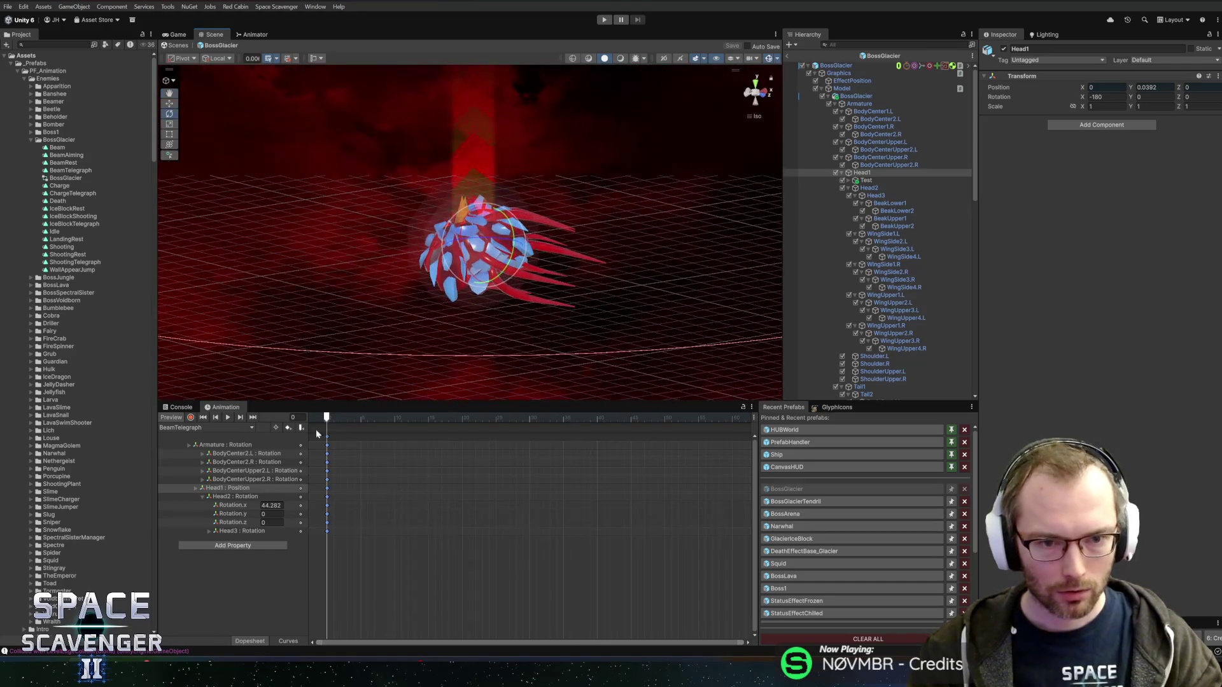
click(224, 505)
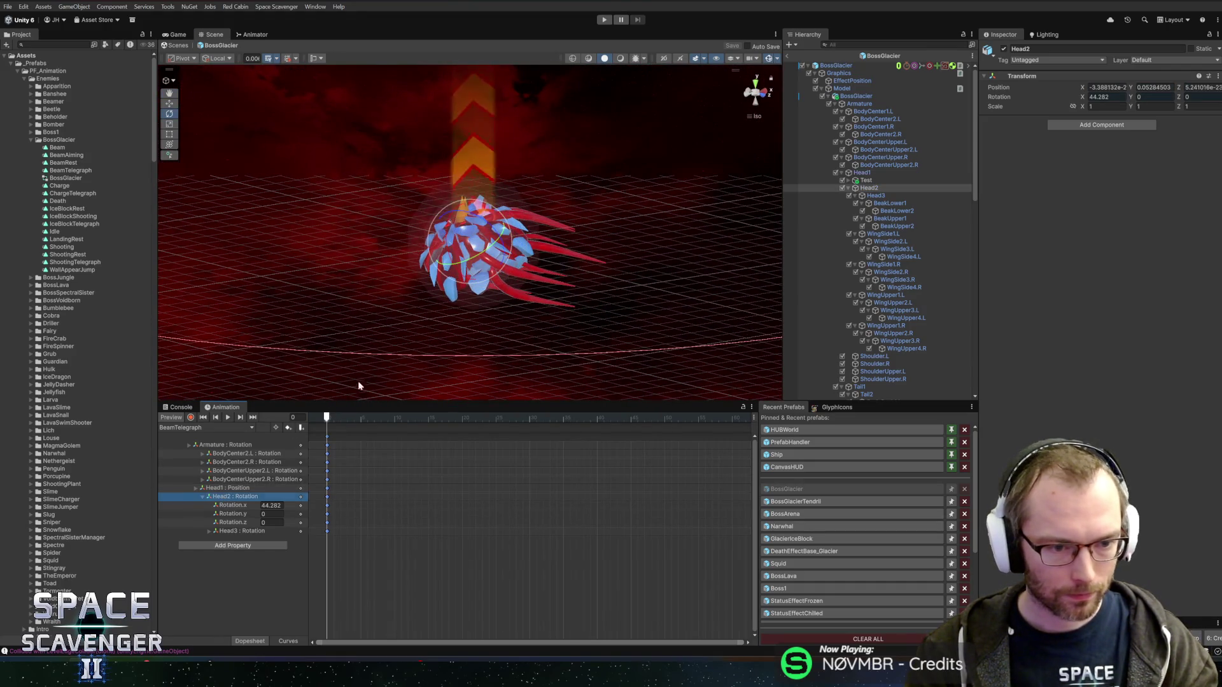
mouse_move(468, 299)
mouse_down()
mouse_move(458, 279)
mouse_move(461, 290)
mouse_up()
Rotate Head3 to almost no X tilt and check the pose at frame 11.
click(771, 95)
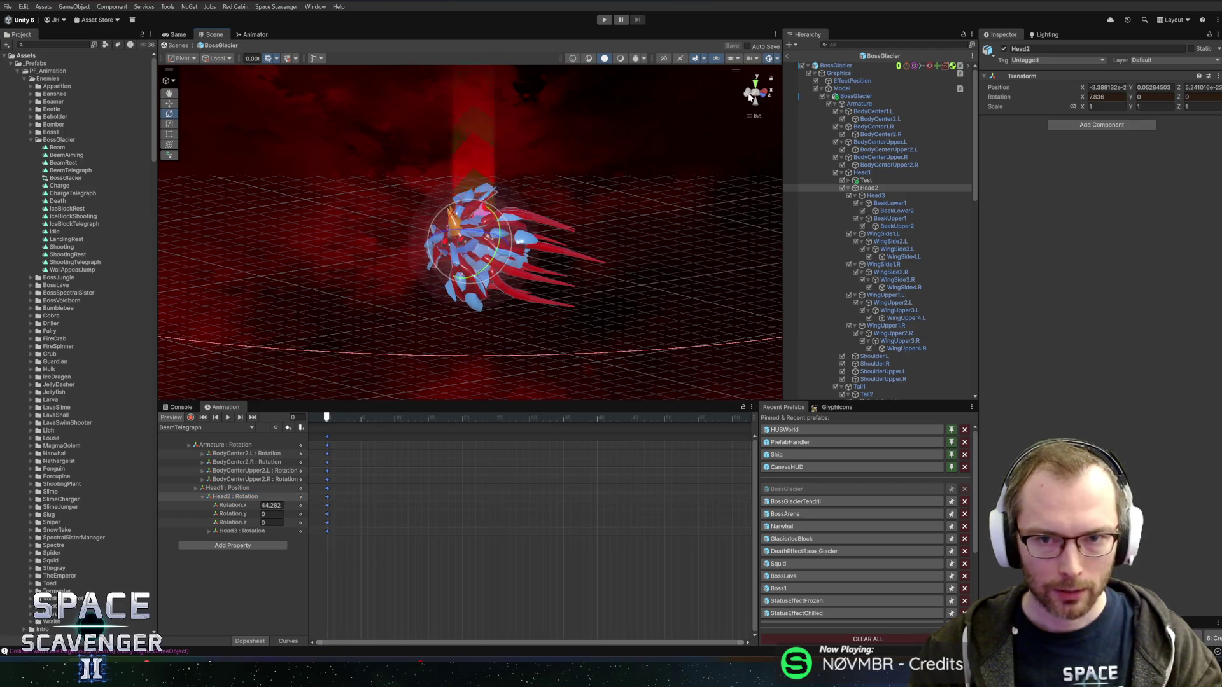
click(770, 94)
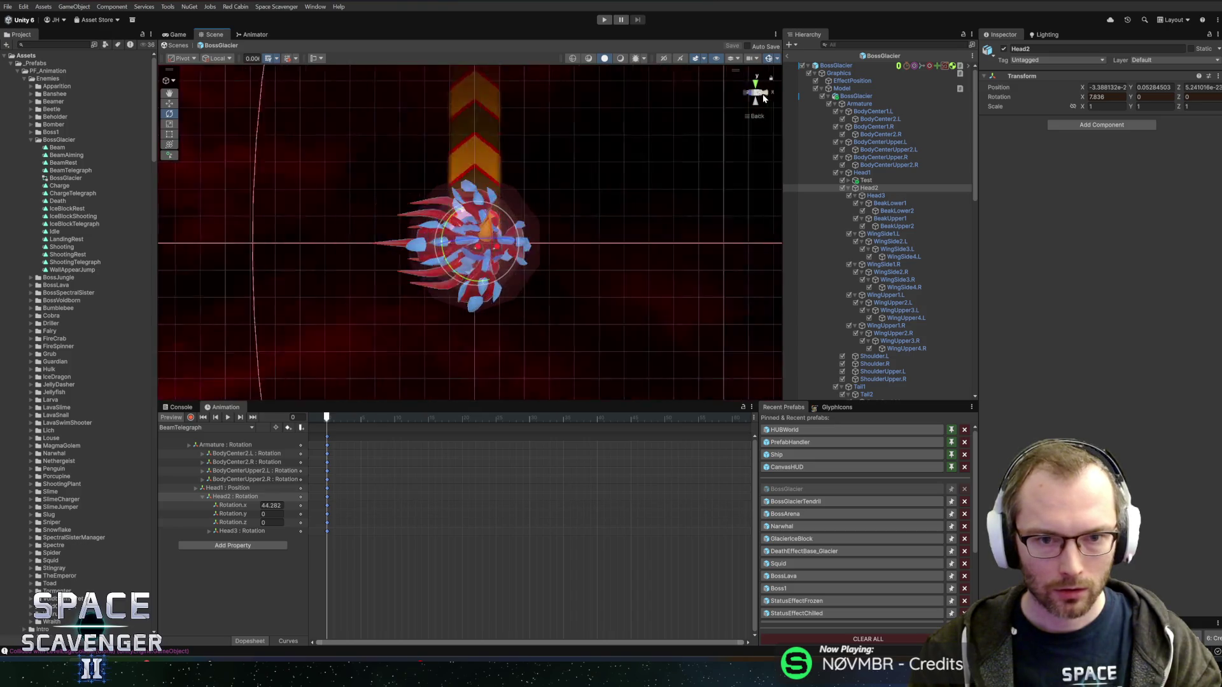
click(231, 532)
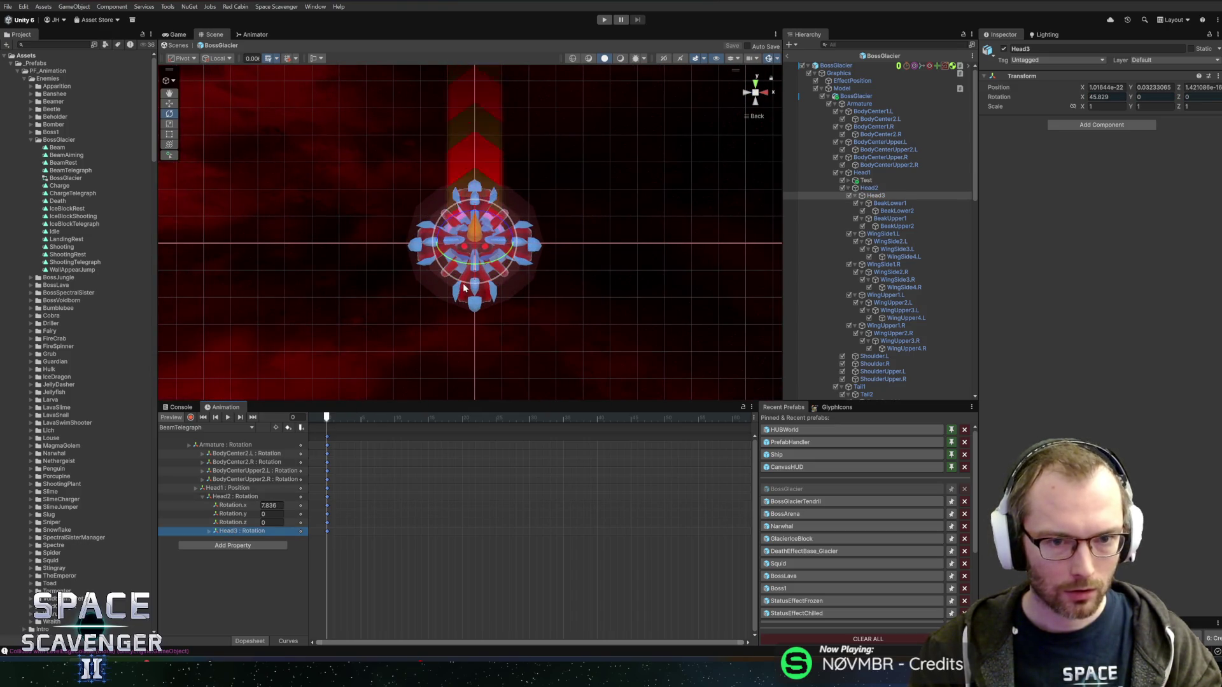
drag(478, 288, 478, 292)
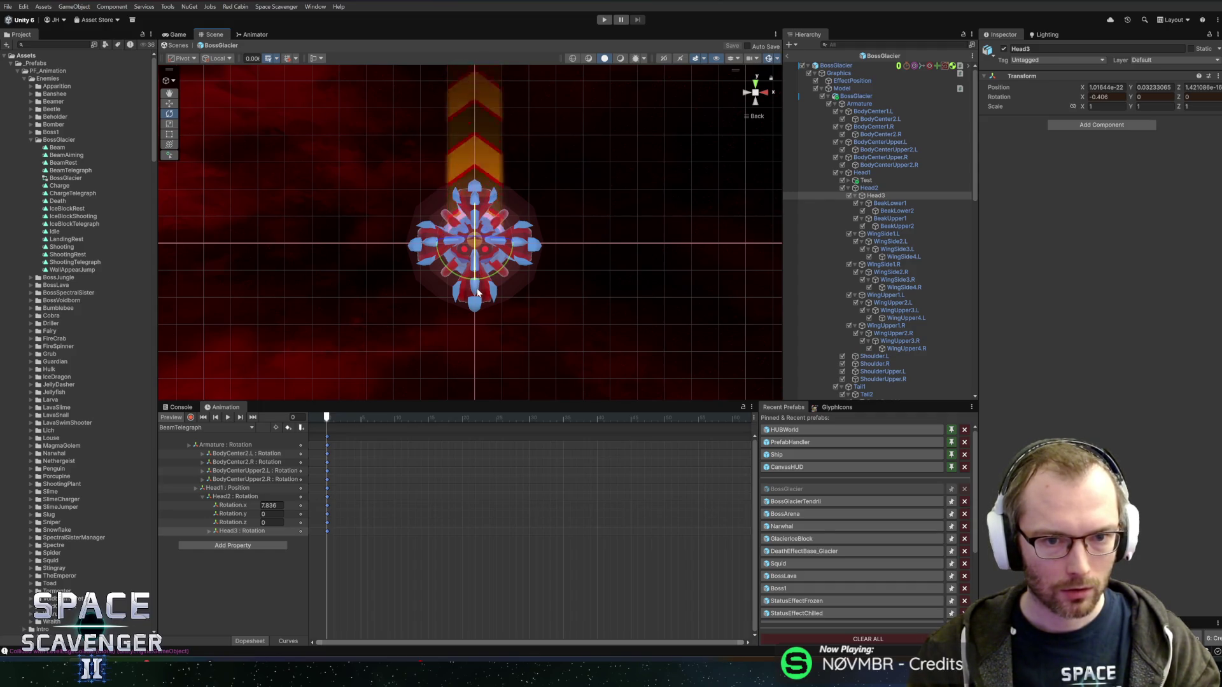
drag(354, 417, 401, 415)
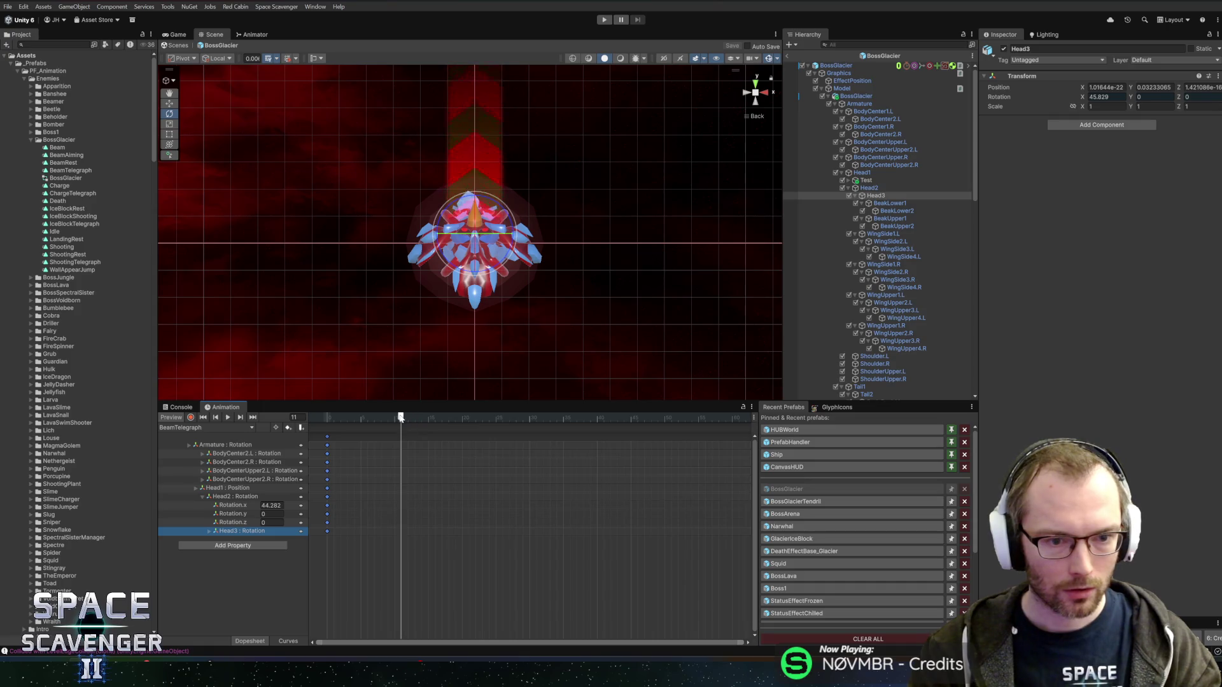
click(474, 254)
click(474, 255)
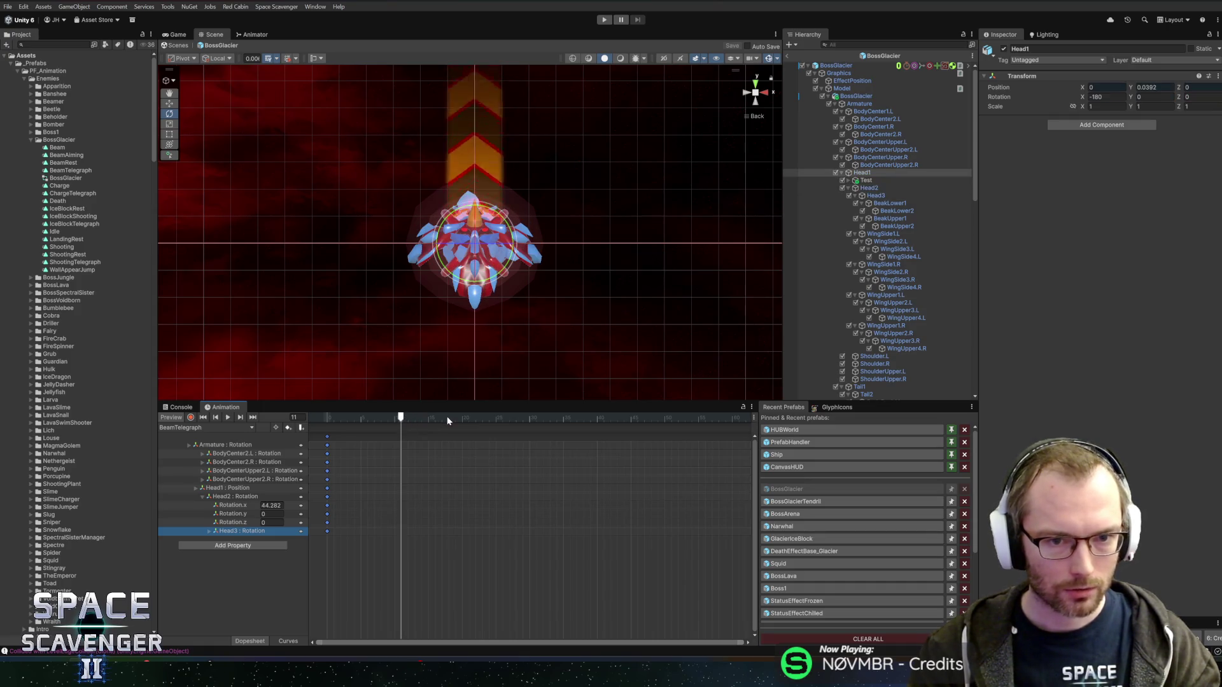
mouse_move(407, 418)
mouse_down()
mouse_move(322, 417)
mouse_move(528, 417)
mouse_up()
scroll(882, 274, down, 15)
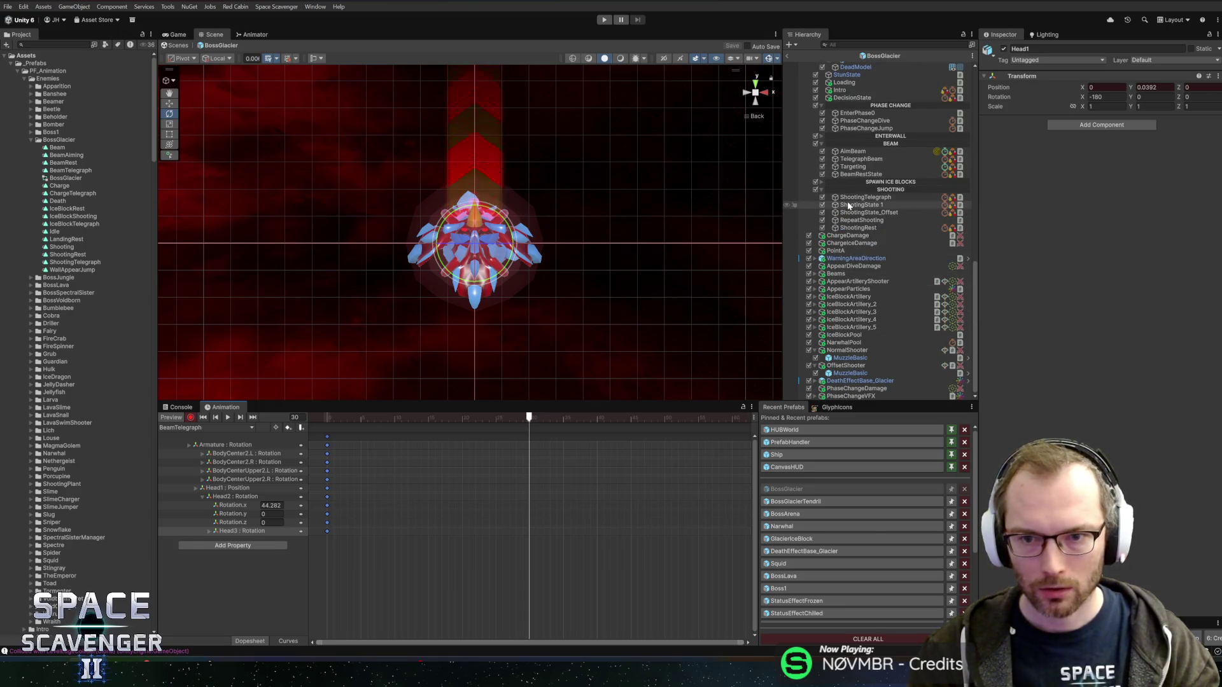
Compare the TelegraphBeam state's timer settings with ShootingTelegraph's.
click(864, 160)
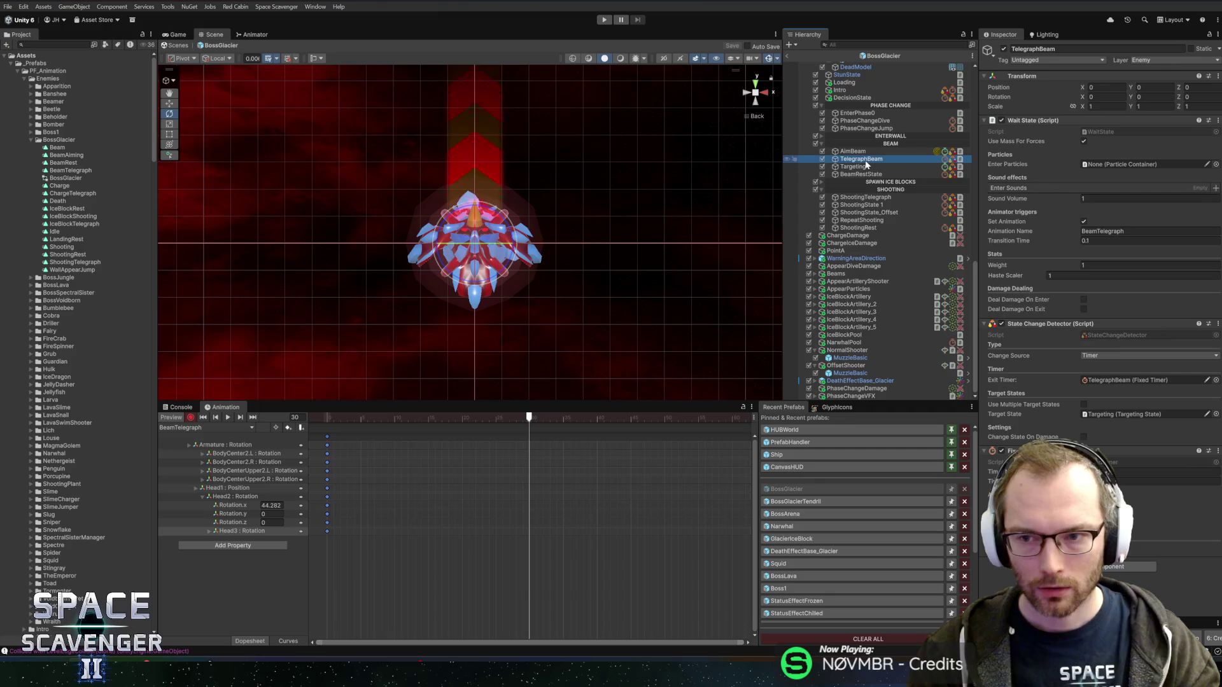
click(866, 198)
click(866, 160)
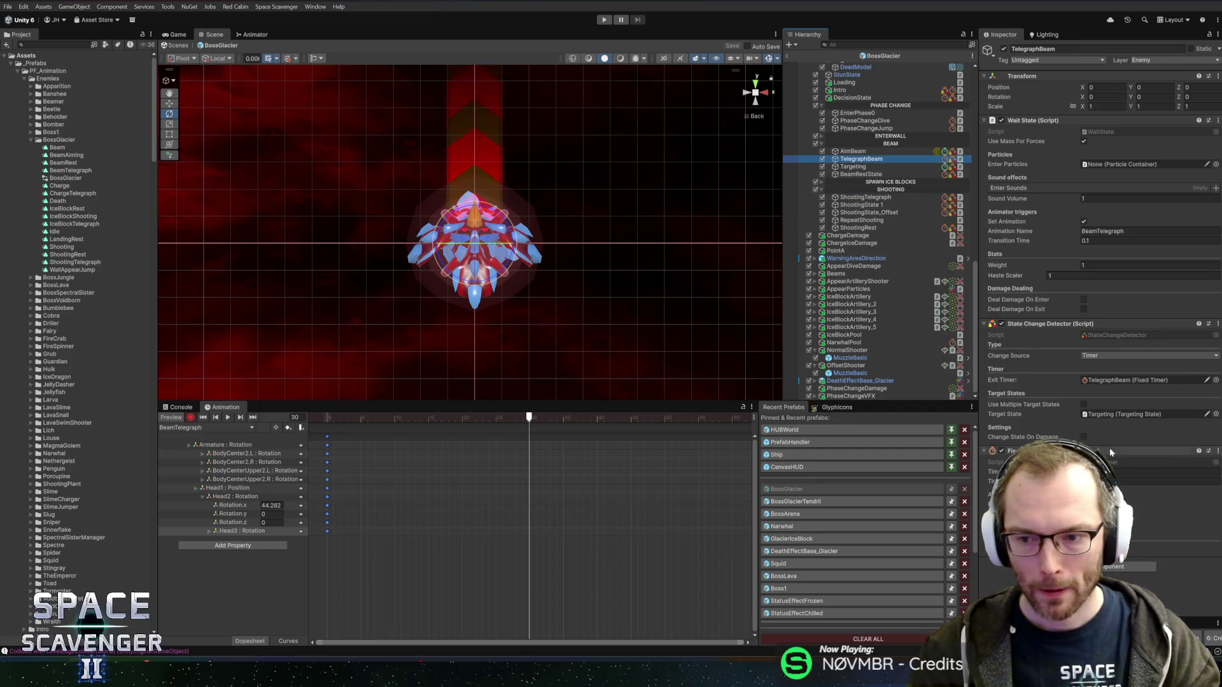
scroll(499, 492, down, 3)
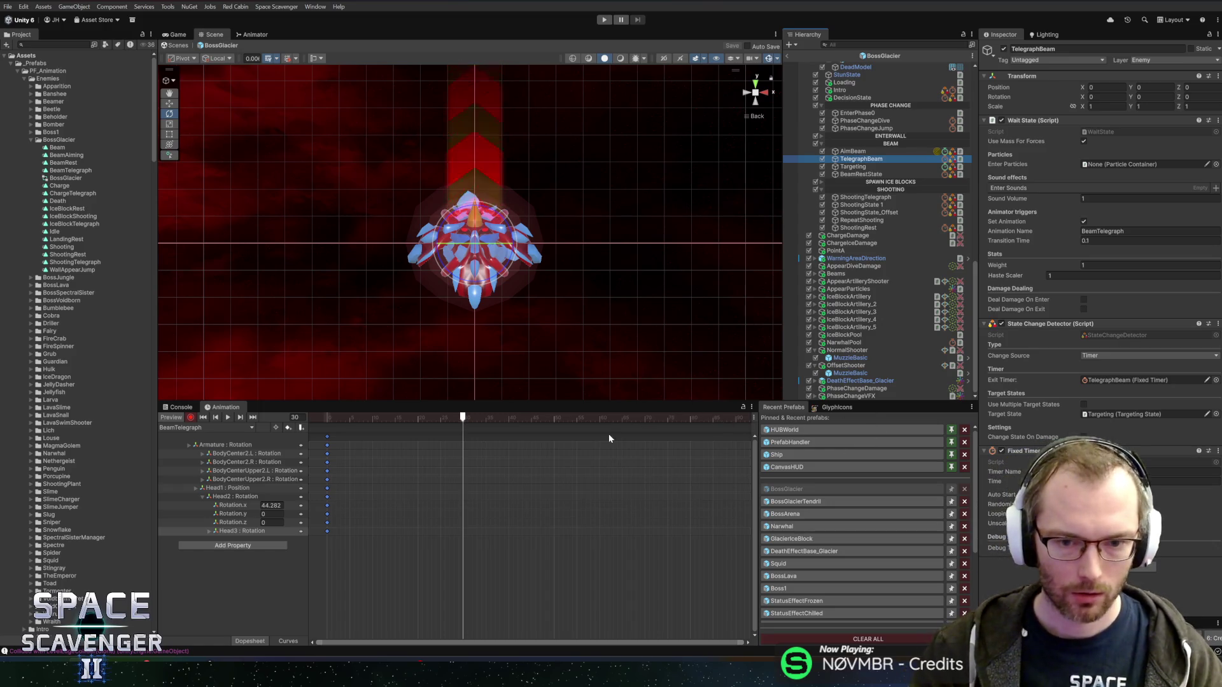
Rotate Head2 down to 0.154 on X, keyed at frame 40.
drag(472, 418, 510, 422)
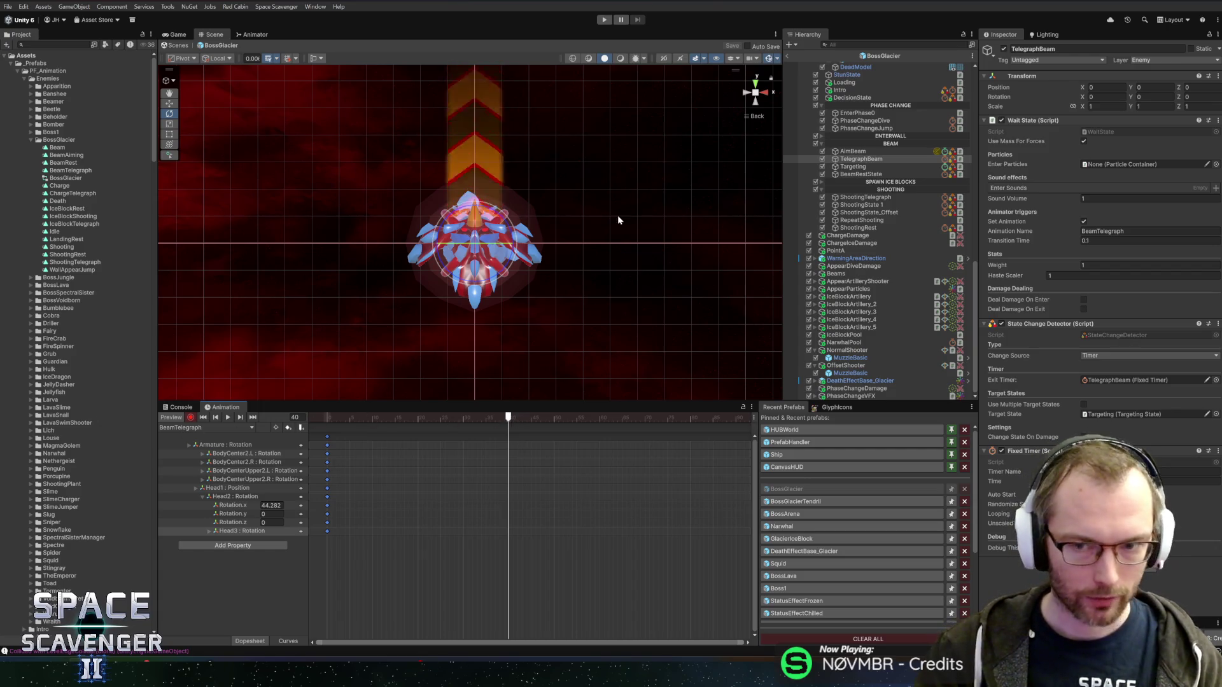
click(239, 497)
drag(475, 243, 478, 271)
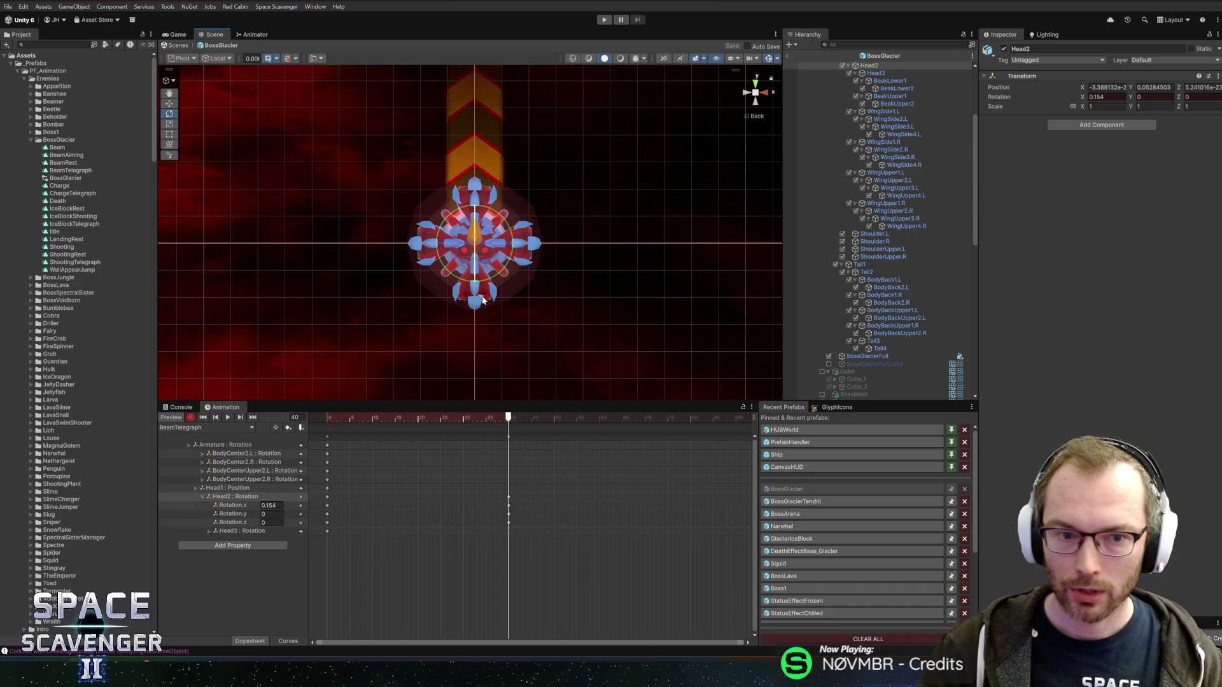
Review Head3's and Head2's rotation tracks, previewing from frame 40 back to 8.
click(228, 532)
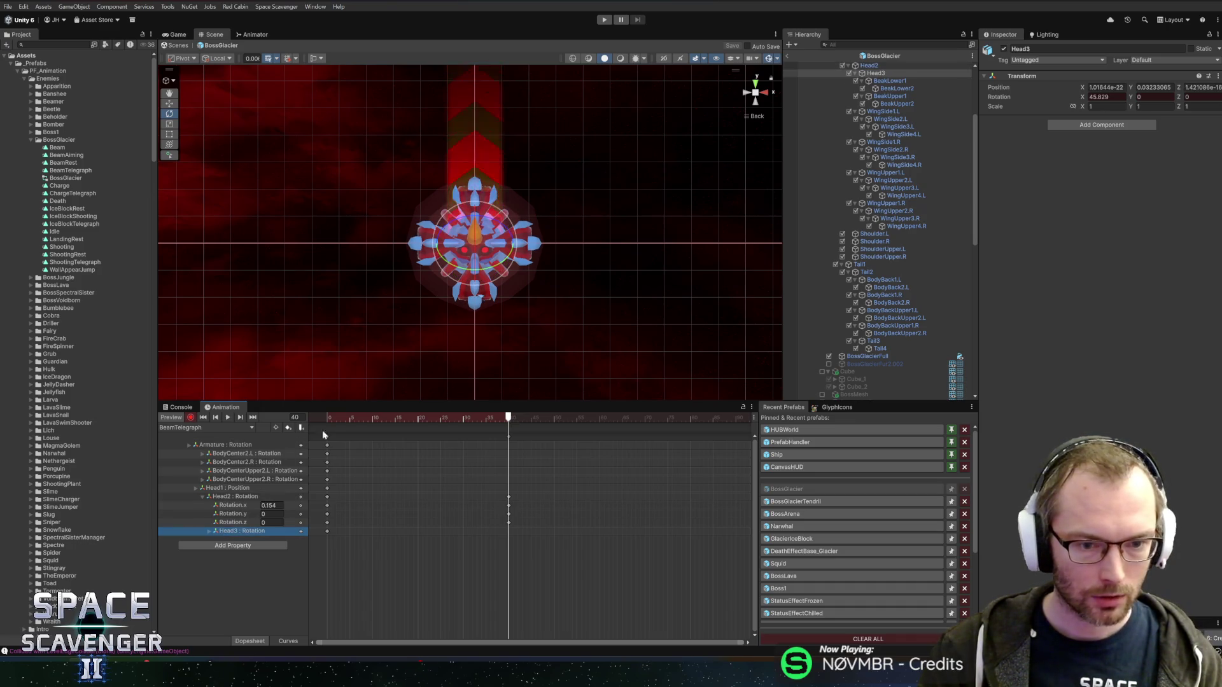
click(203, 498)
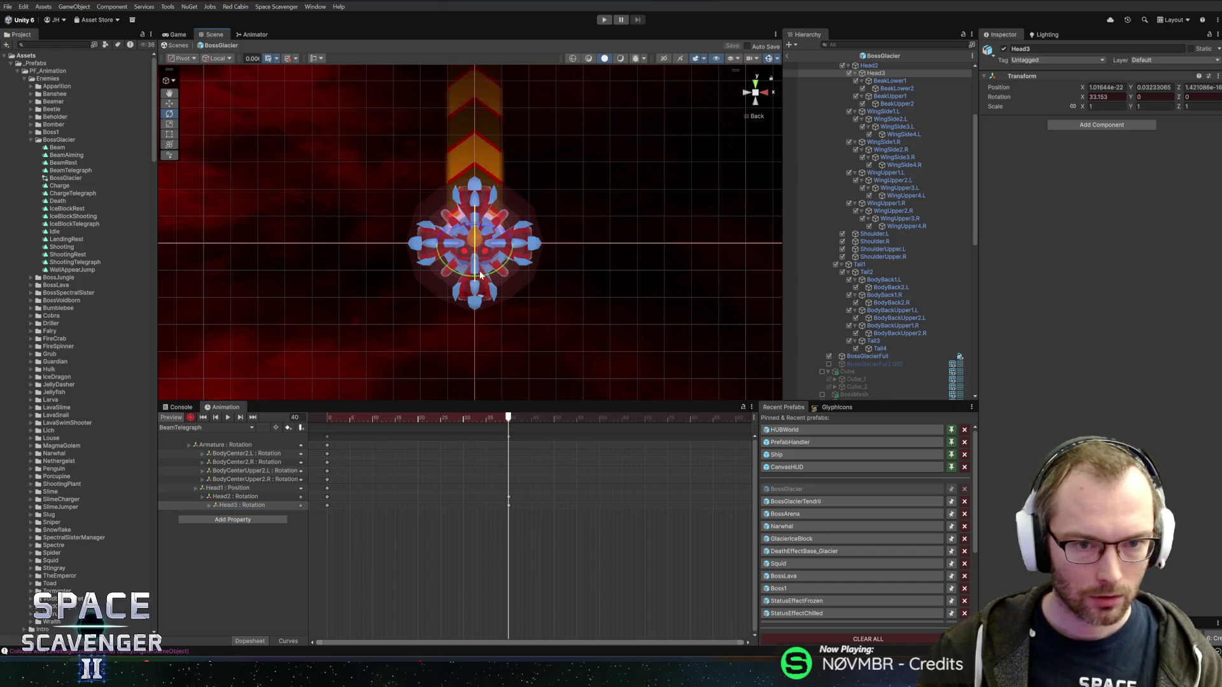
mouse_move(507, 426)
mouse_down()
mouse_move(326, 420)
mouse_move(513, 417)
mouse_up()
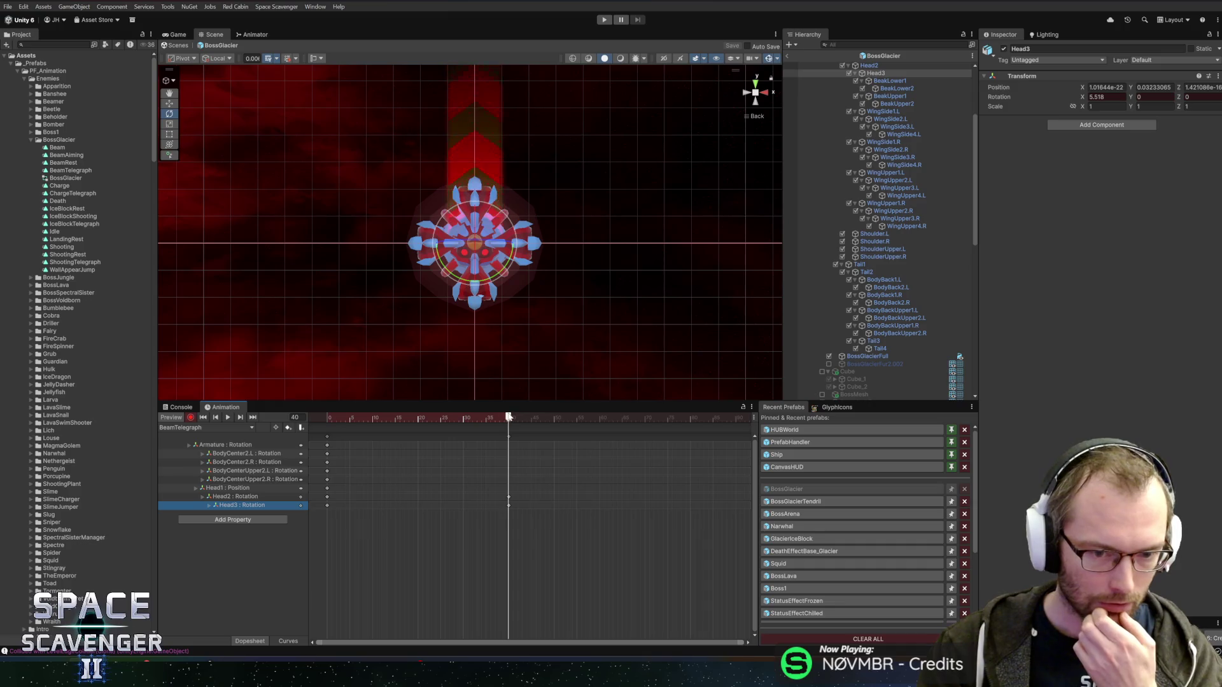
click(231, 497)
Flatten the tall arc in Head2's rotation curve at its first key and check frame 31.
click(281, 641)
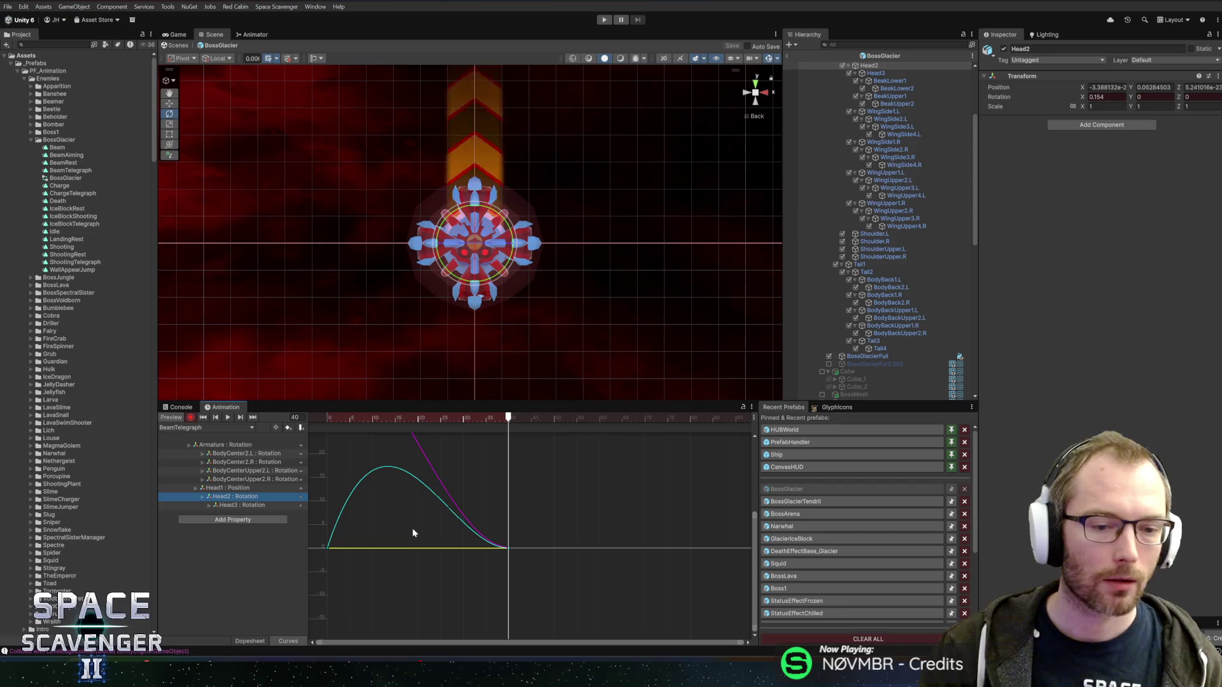
click(250, 506)
click(241, 498)
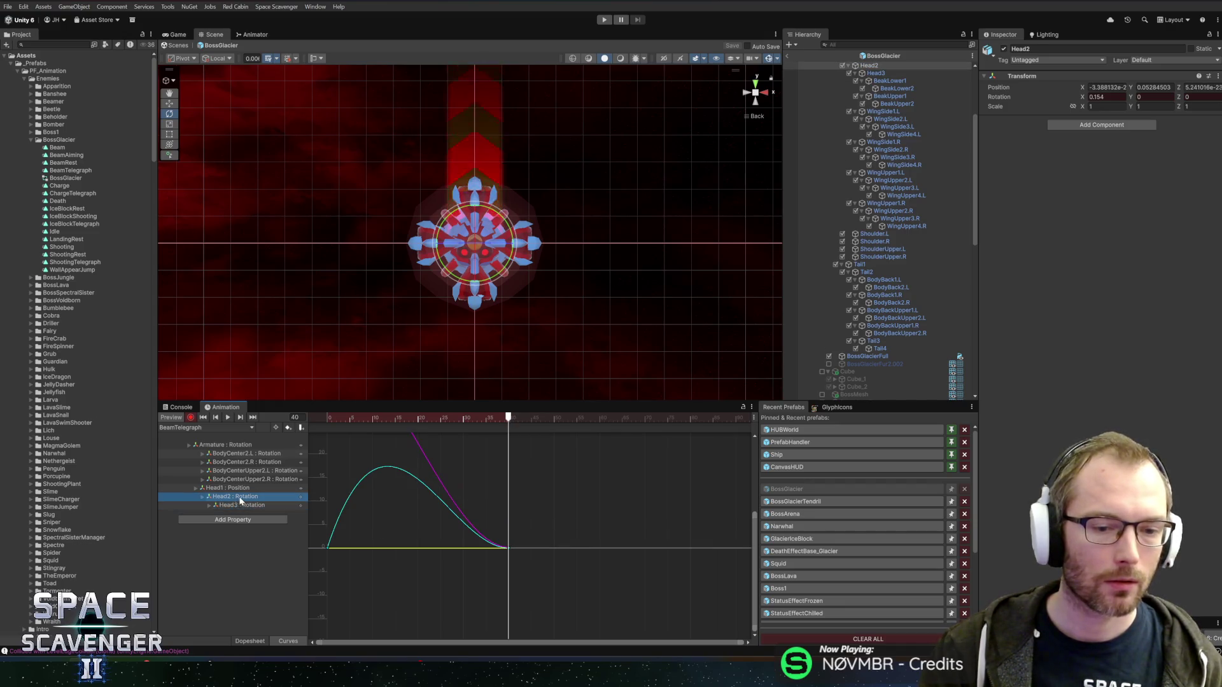
click(322, 548)
drag(338, 525, 345, 546)
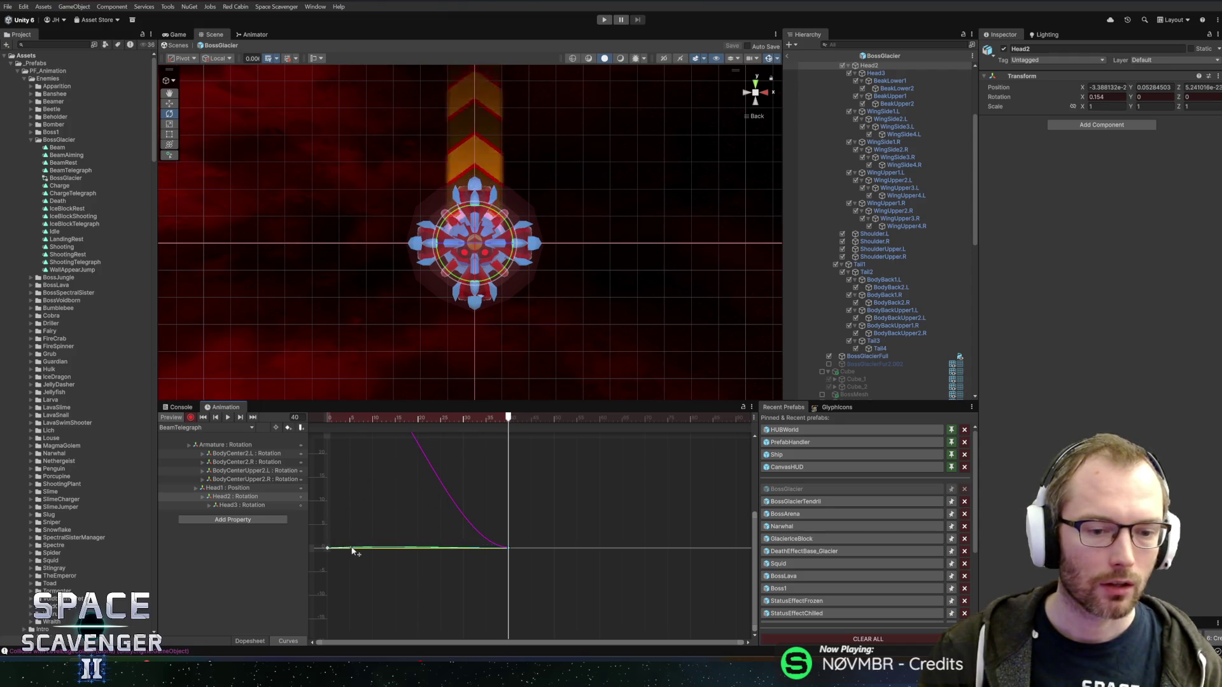
mouse_move(498, 417)
mouse_down()
mouse_move(327, 418)
mouse_move(496, 419)
mouse_move(333, 419)
mouse_move(504, 432)
mouse_up()
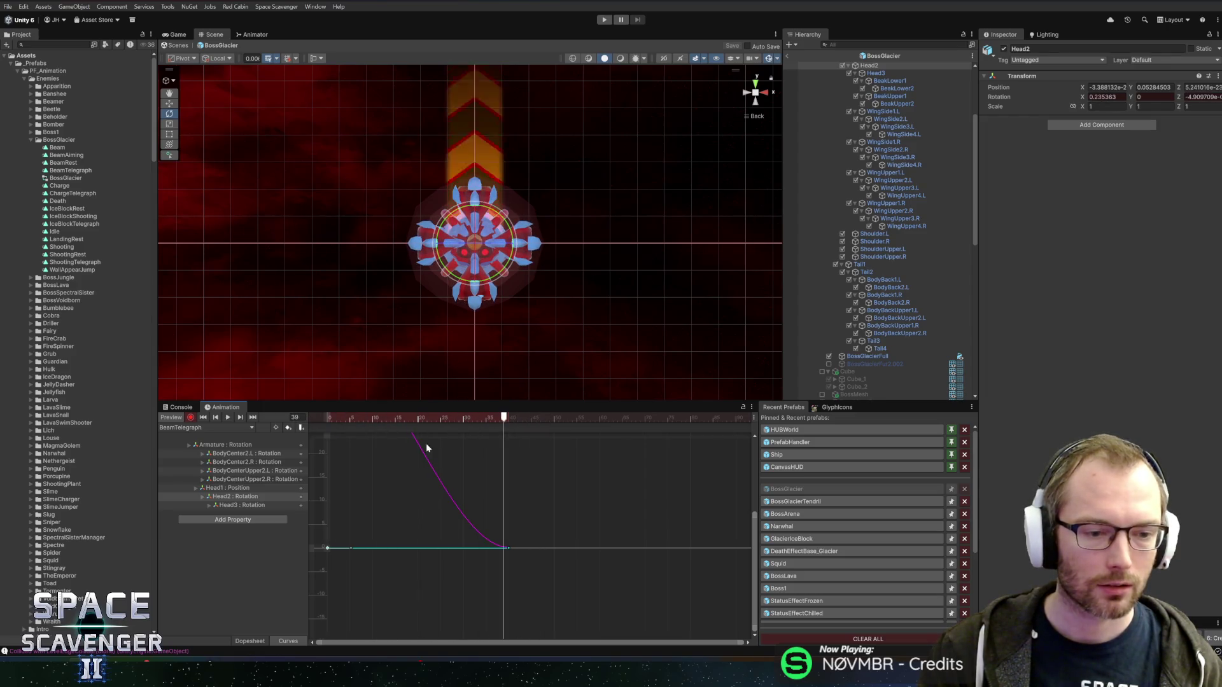
click(241, 505)
mouse_move(379, 418)
mouse_down()
mouse_move(467, 417)
mouse_move(403, 418)
mouse_move(335, 376)
mouse_move(463, 419)
mouse_up()
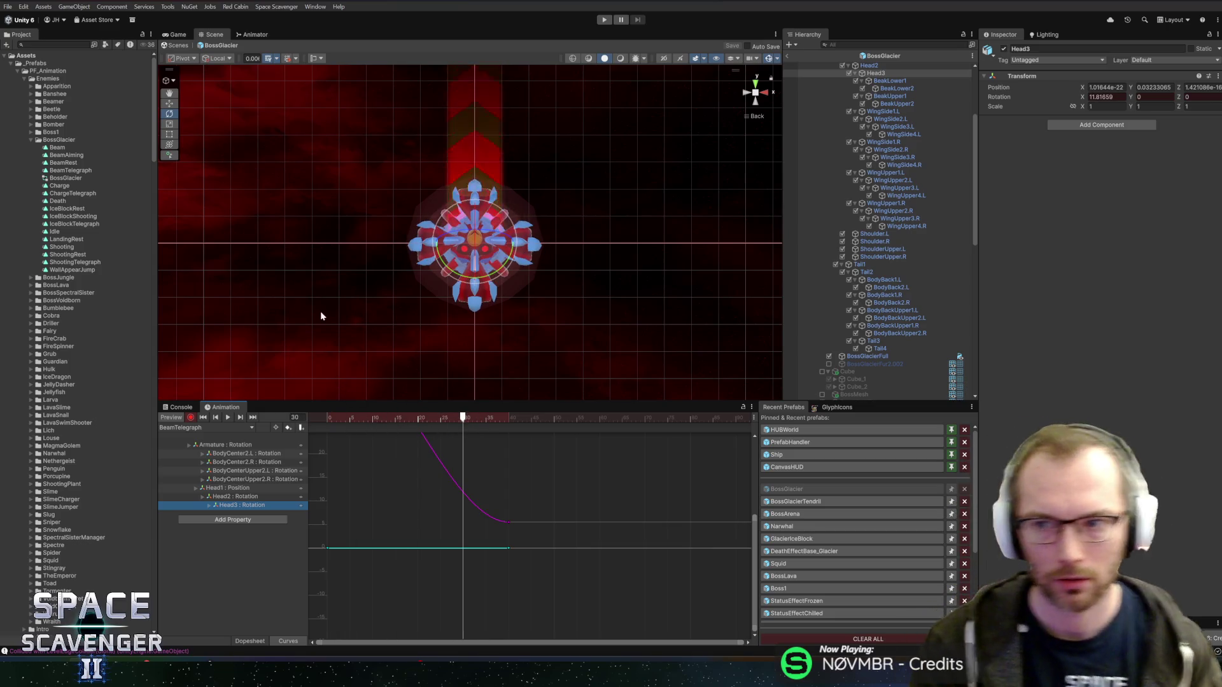
click(252, 630)
click(250, 642)
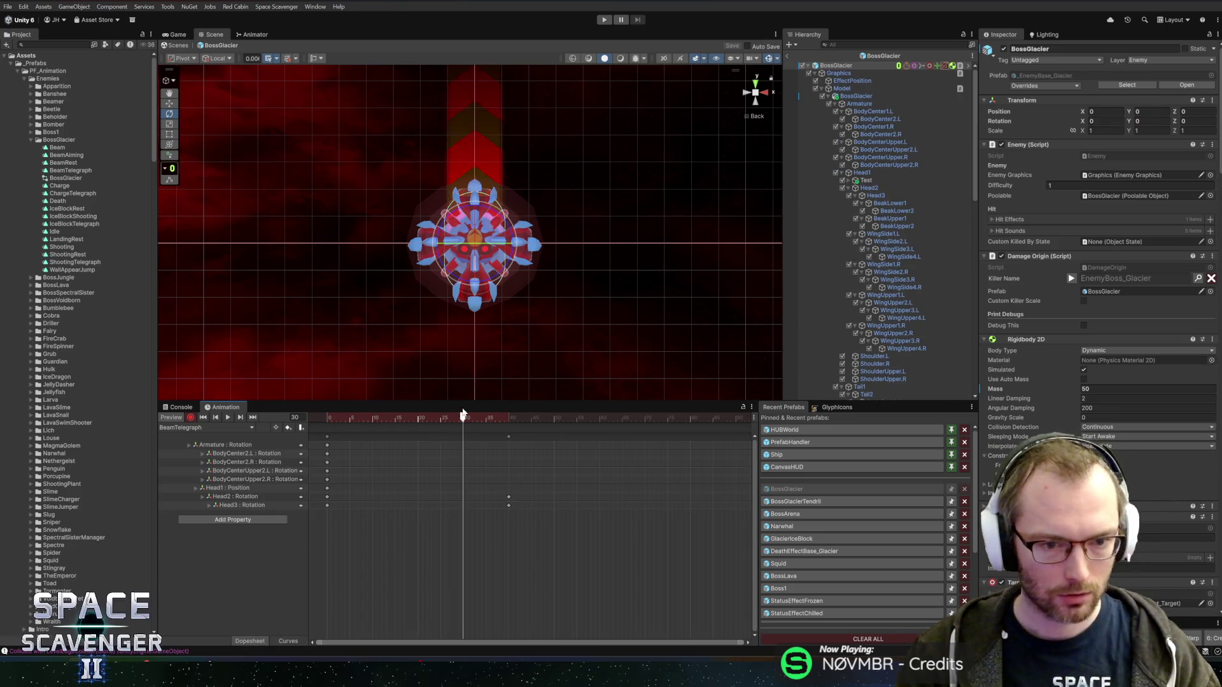
Raise and key the WingSide2.R, WingSide2.L and WingSide1.L wings at frame 40.
mouse_move(369, 418)
mouse_down()
mouse_move(347, 419)
mouse_move(506, 422)
mouse_up()
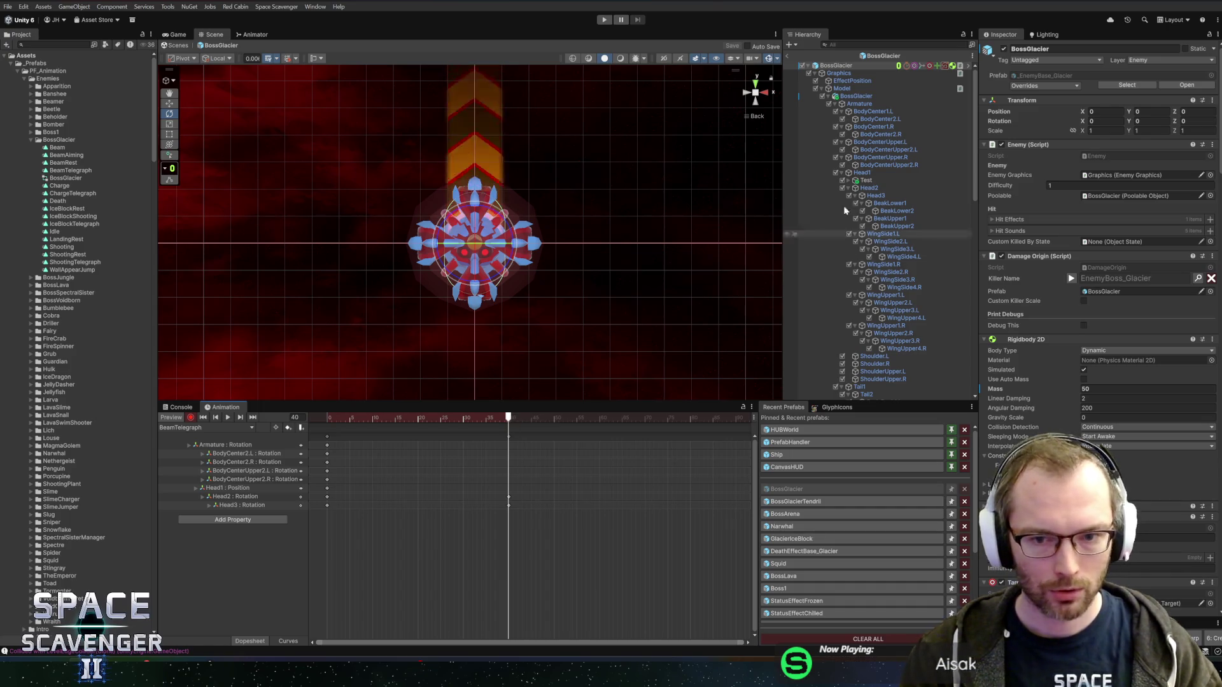
click(888, 272)
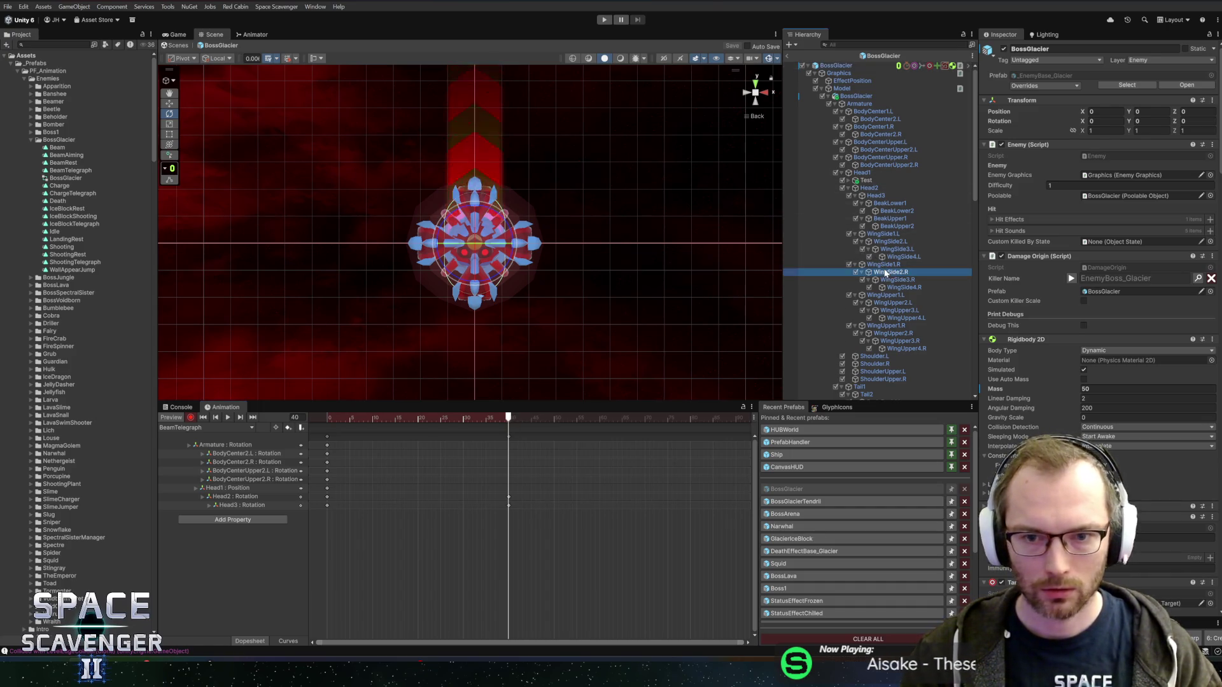
click(756, 107)
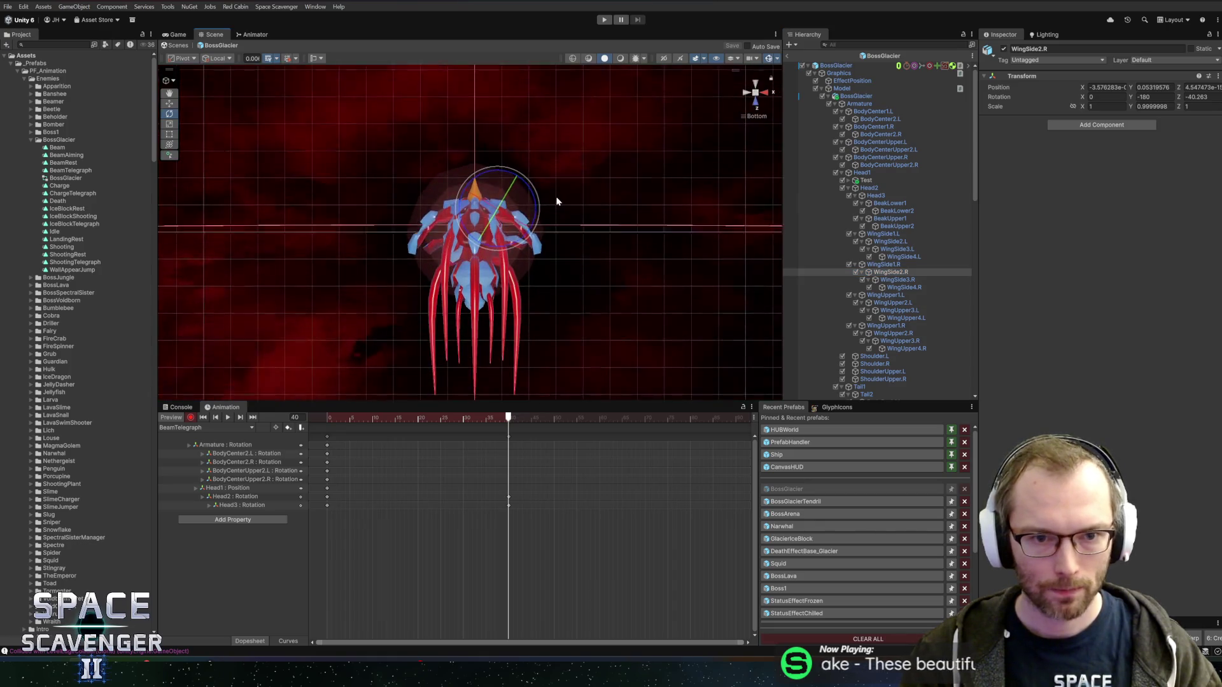
drag(521, 196, 545, 151)
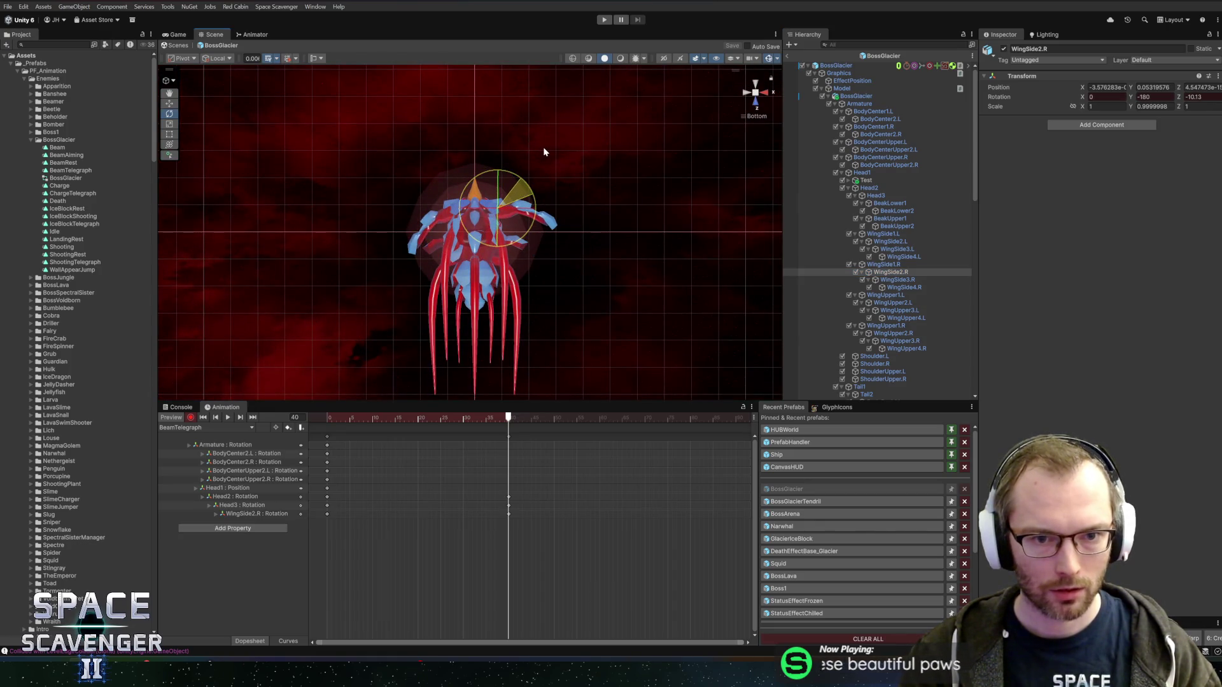
click(894, 296)
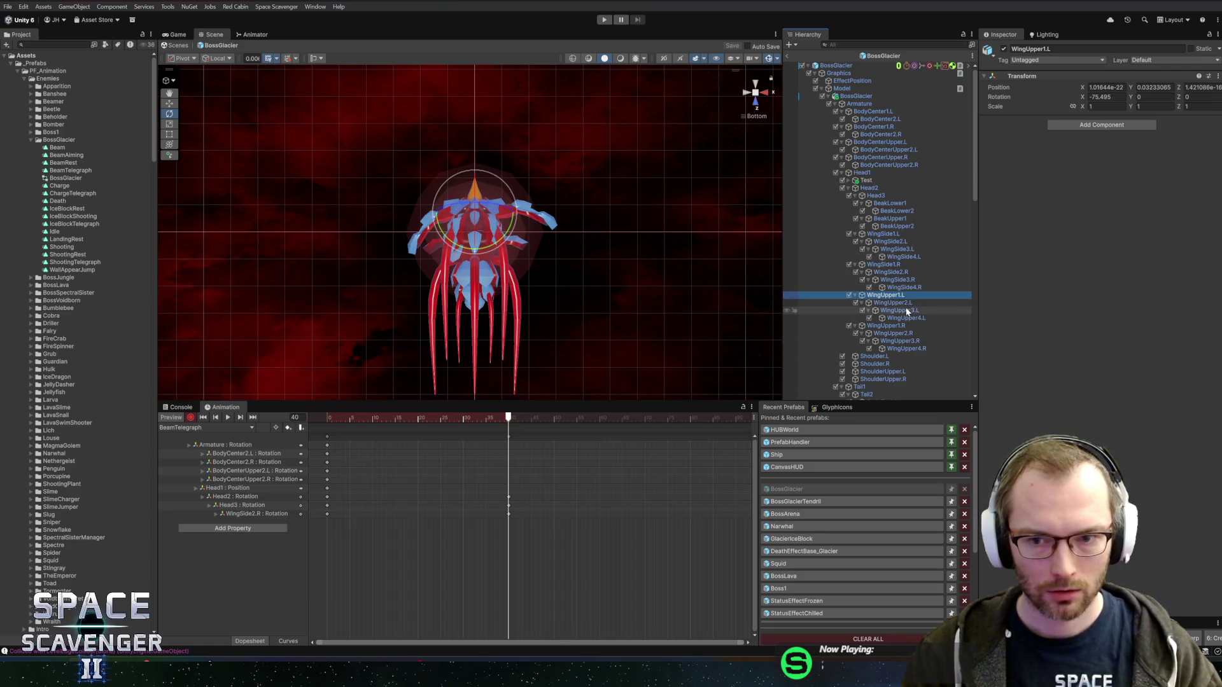
click(891, 242)
mouse_move(481, 185)
mouse_down()
mouse_move(493, 173)
mouse_move(479, 166)
mouse_move(502, 215)
mouse_move(536, 142)
mouse_up()
click(474, 209)
mouse_move(483, 171)
mouse_down()
mouse_move(499, 178)
mouse_move(506, 159)
mouse_move(476, 137)
mouse_up()
Raise and key the WingUpper1.L, WingUpper2.L and WingUpper1.R wings.
click(883, 264)
click(891, 272)
click(756, 83)
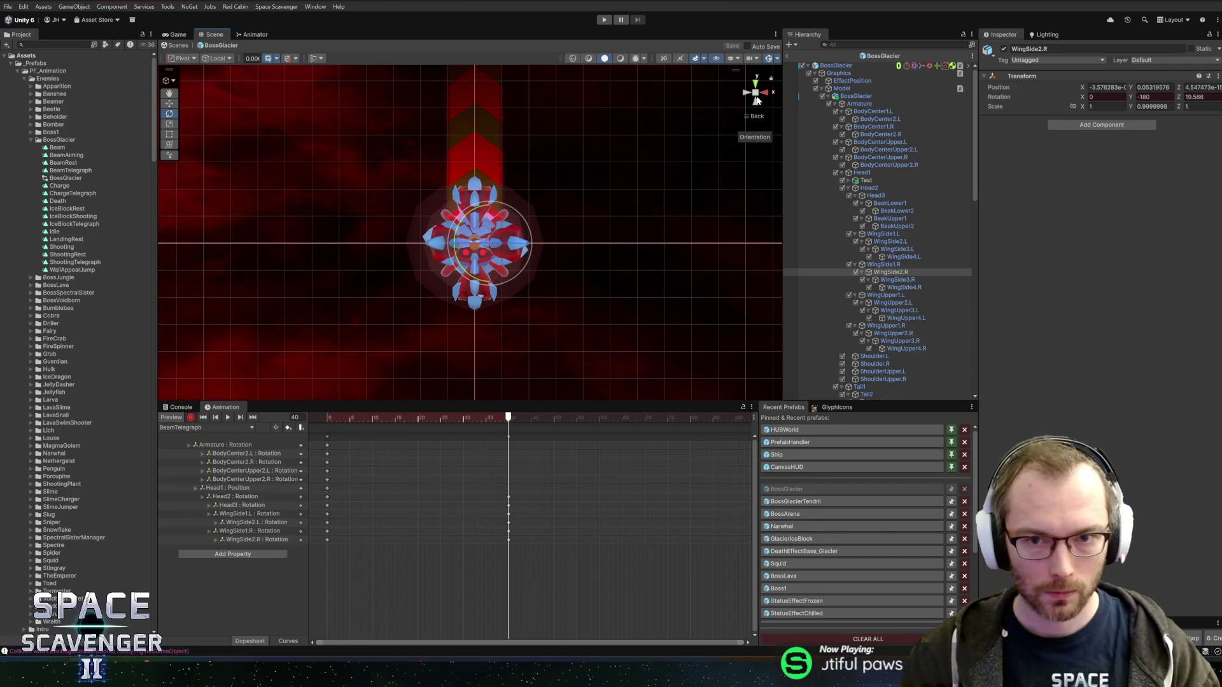
click(745, 93)
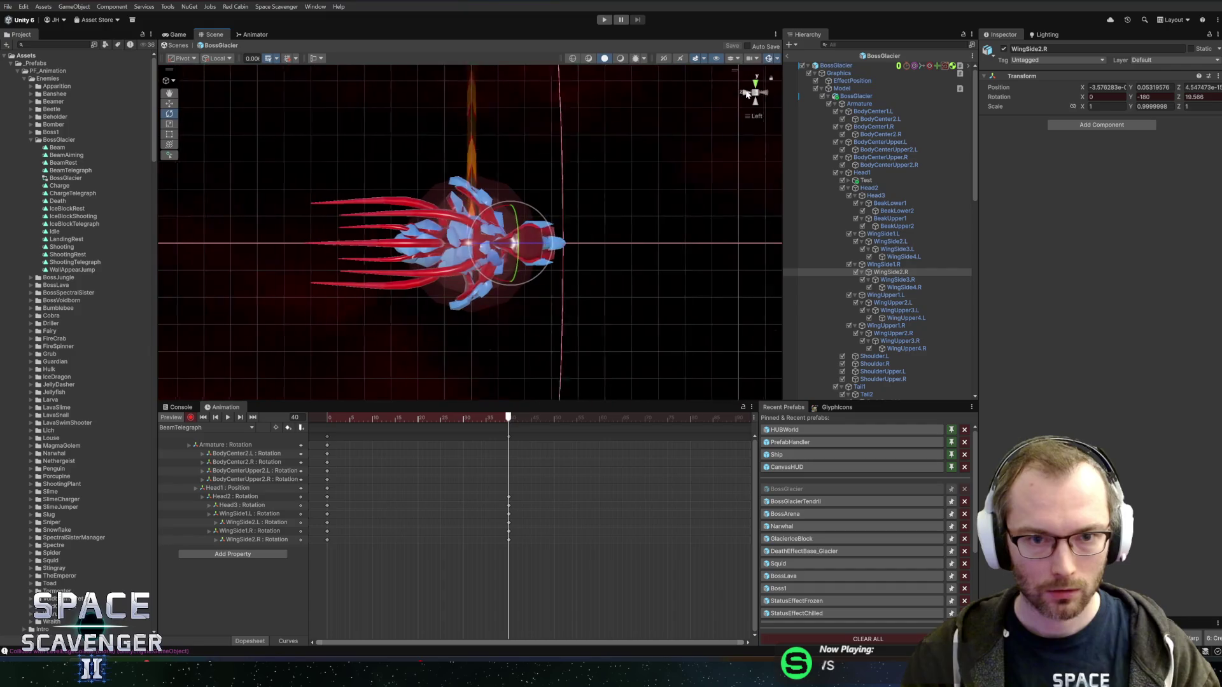
click(881, 296)
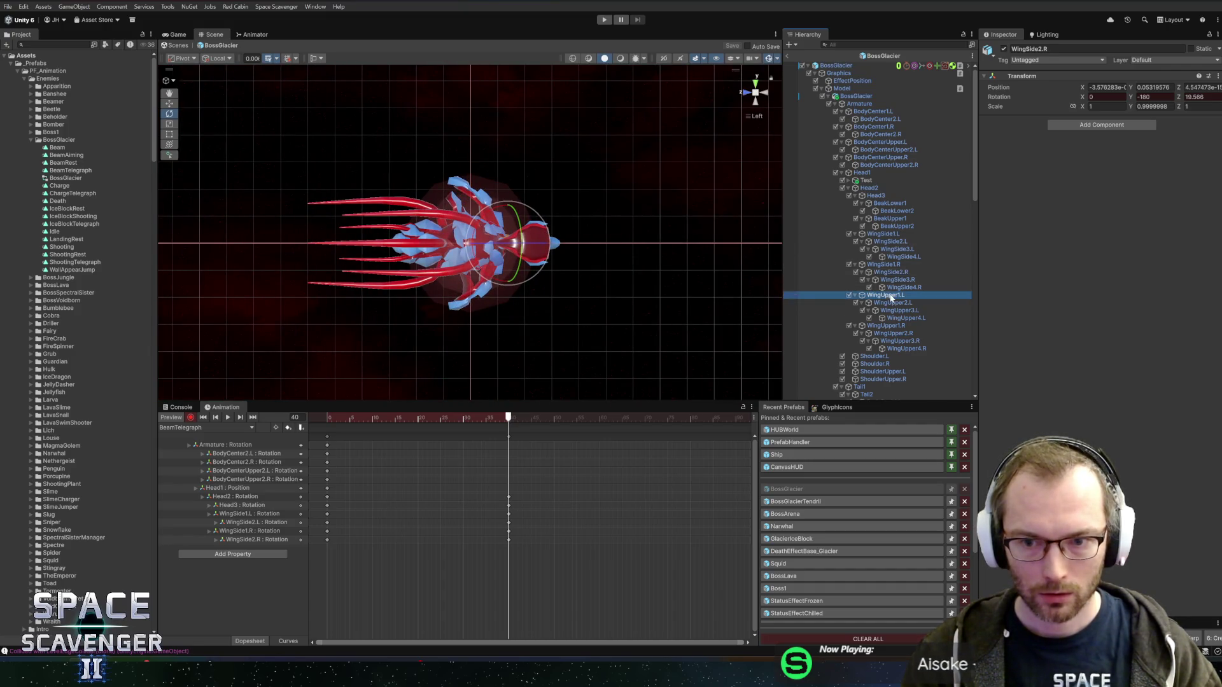
drag(514, 212, 498, 150)
click(892, 303)
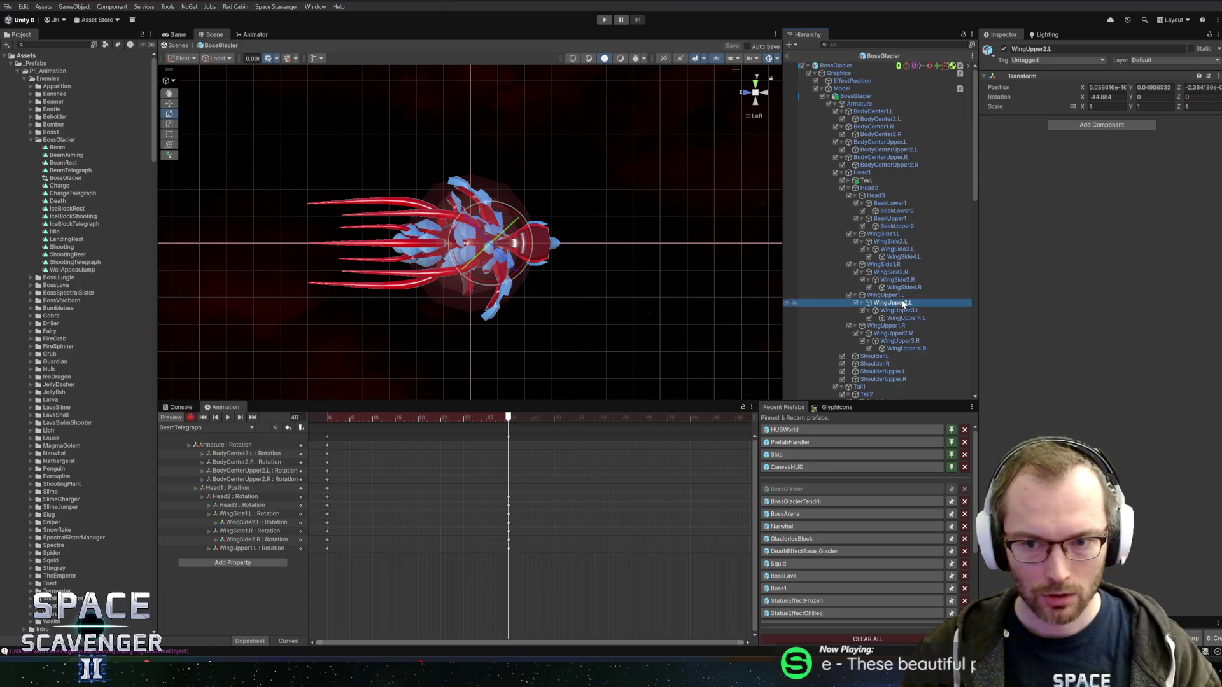
drag(537, 243, 525, 189)
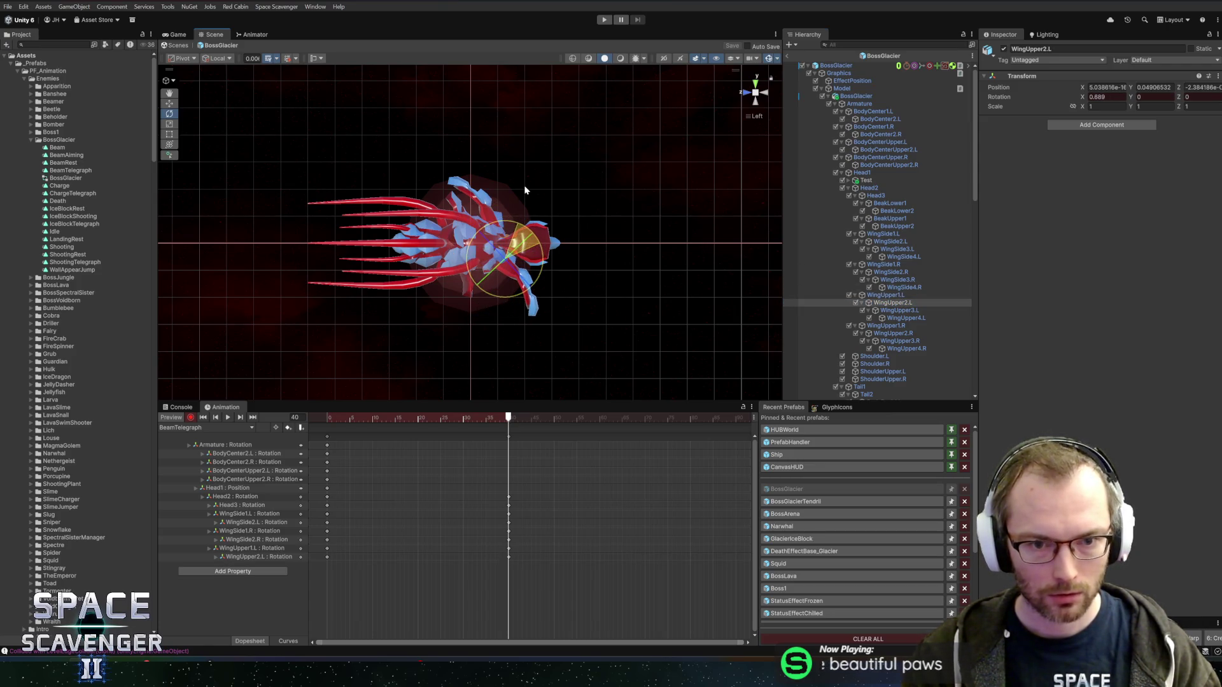
click(884, 325)
mouse_move(520, 212)
mouse_down()
mouse_move(547, 245)
mouse_move(547, 228)
mouse_move(565, 245)
mouse_up()
Tilt WingUpper2.L to about 29 degrees and review the wing pose back at frame 0.
click(916, 334)
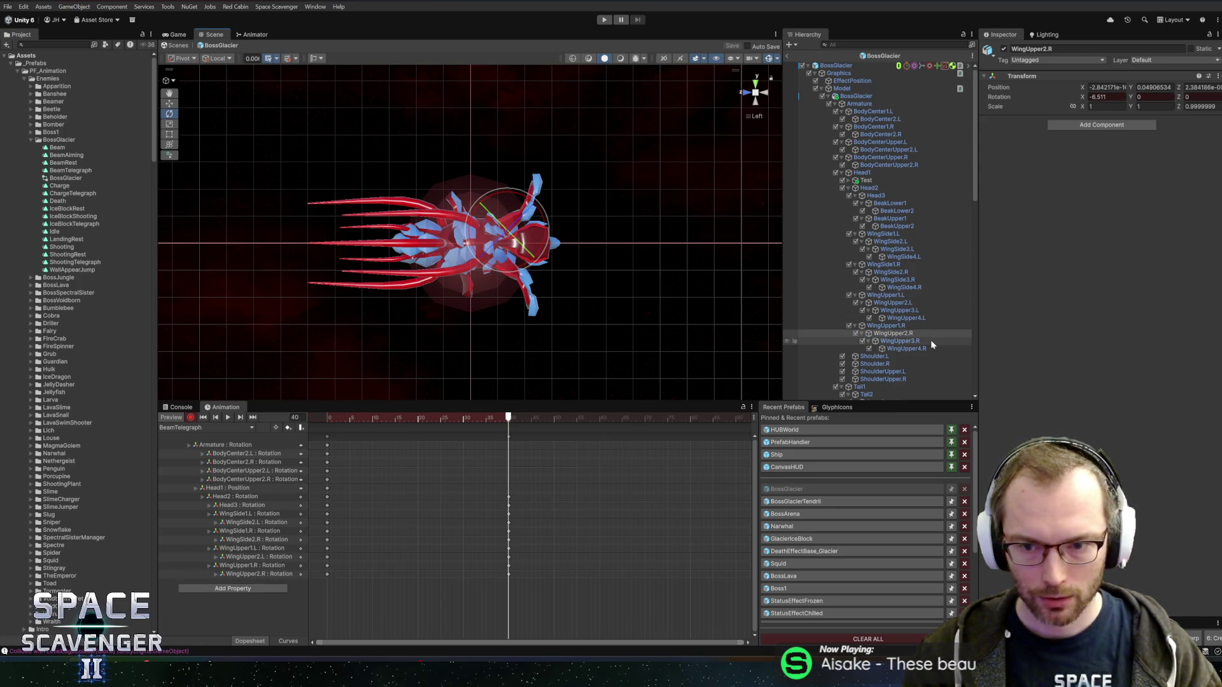
mouse_move(490, 418)
mouse_down()
mouse_move(336, 419)
mouse_move(518, 422)
mouse_move(411, 418)
mouse_move(504, 418)
mouse_up()
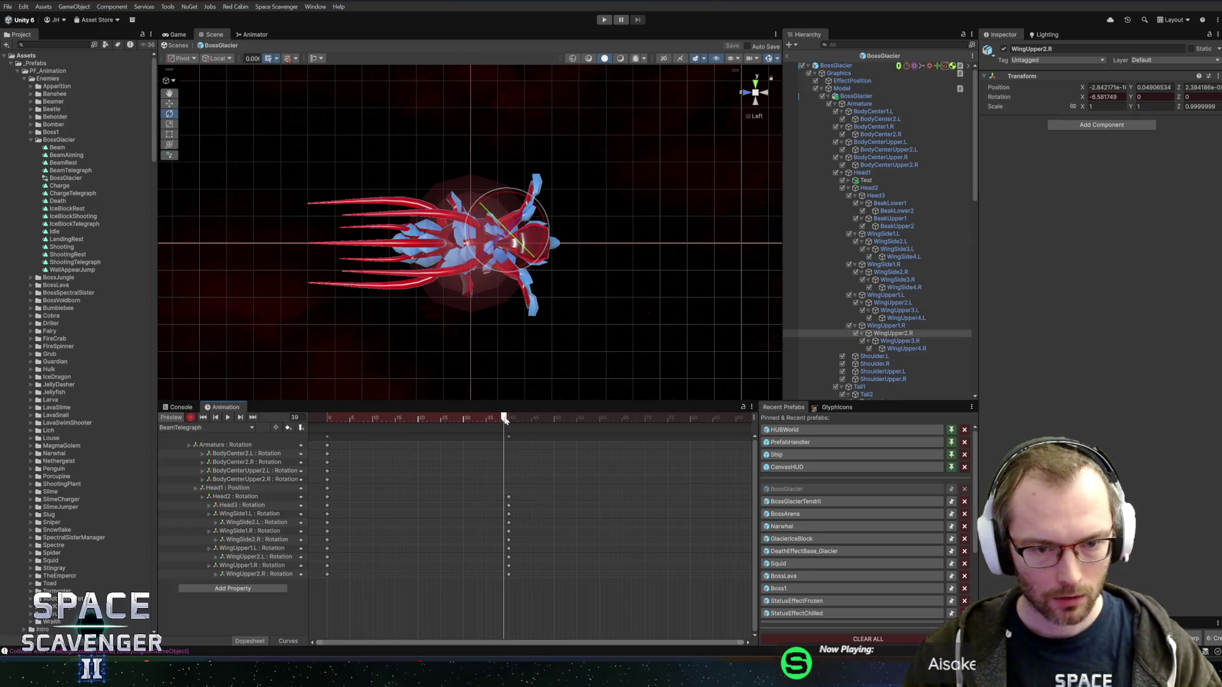
mouse_move(644, 276)
mouse_down()
mouse_move(346, 286)
mouse_move(705, 153)
mouse_up()
click(748, 94)
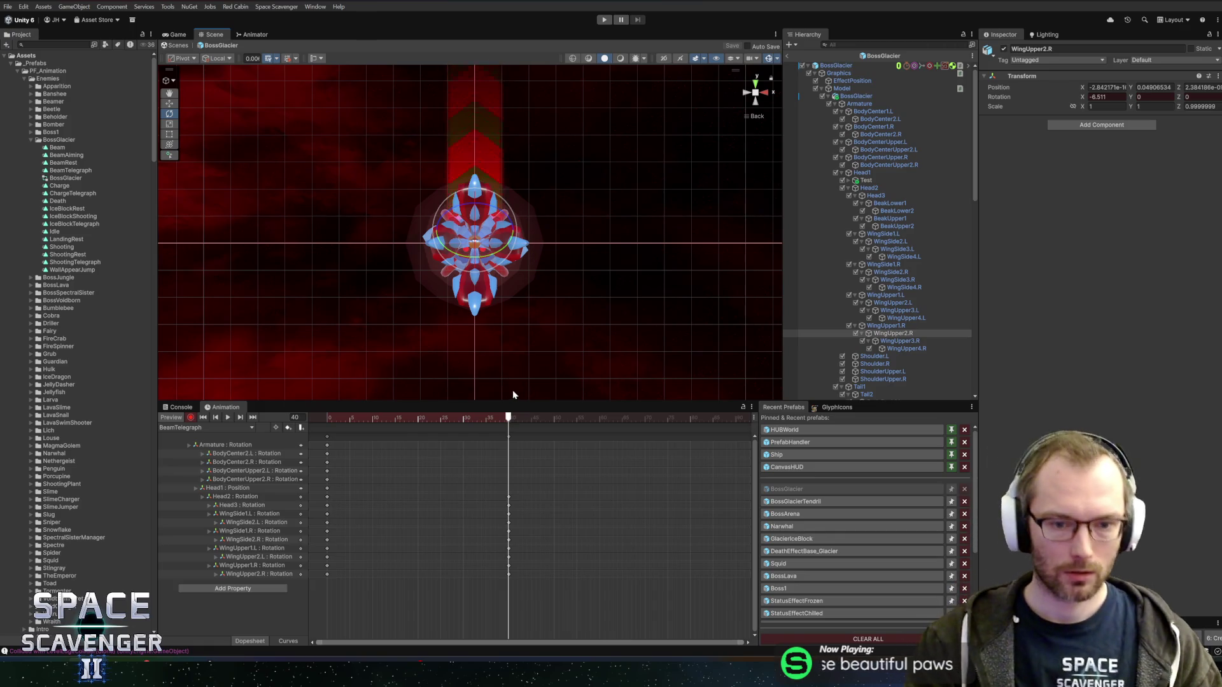
click(255, 557)
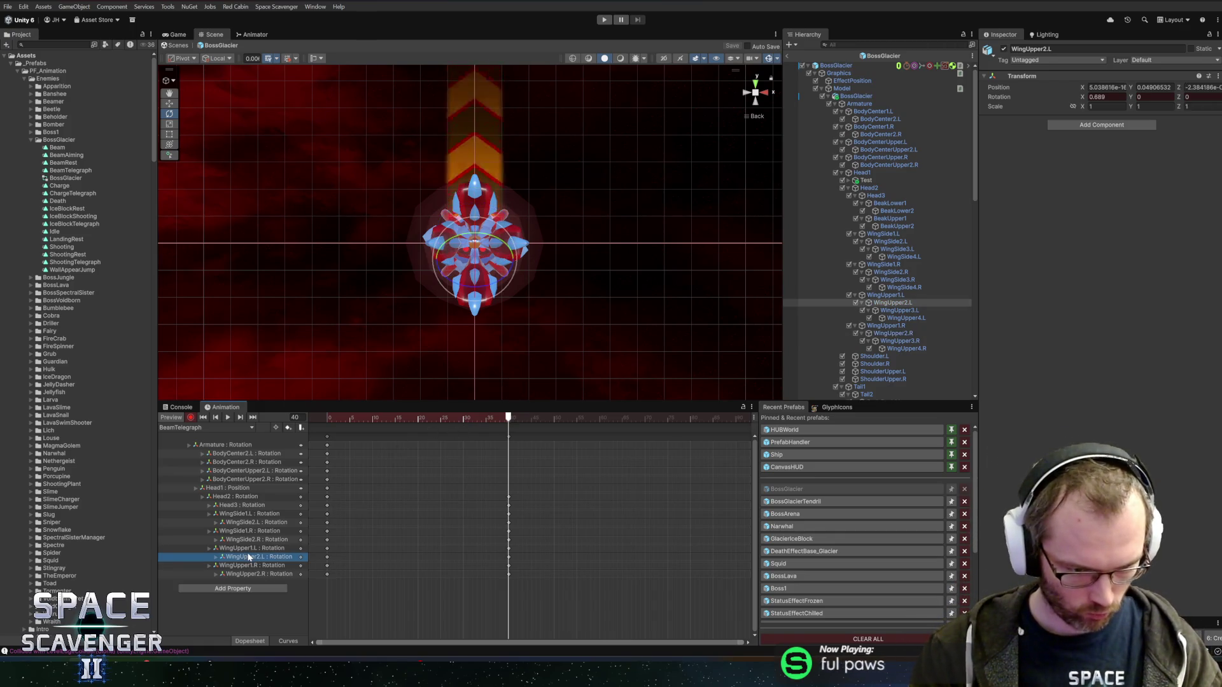
drag(477, 265, 479, 283)
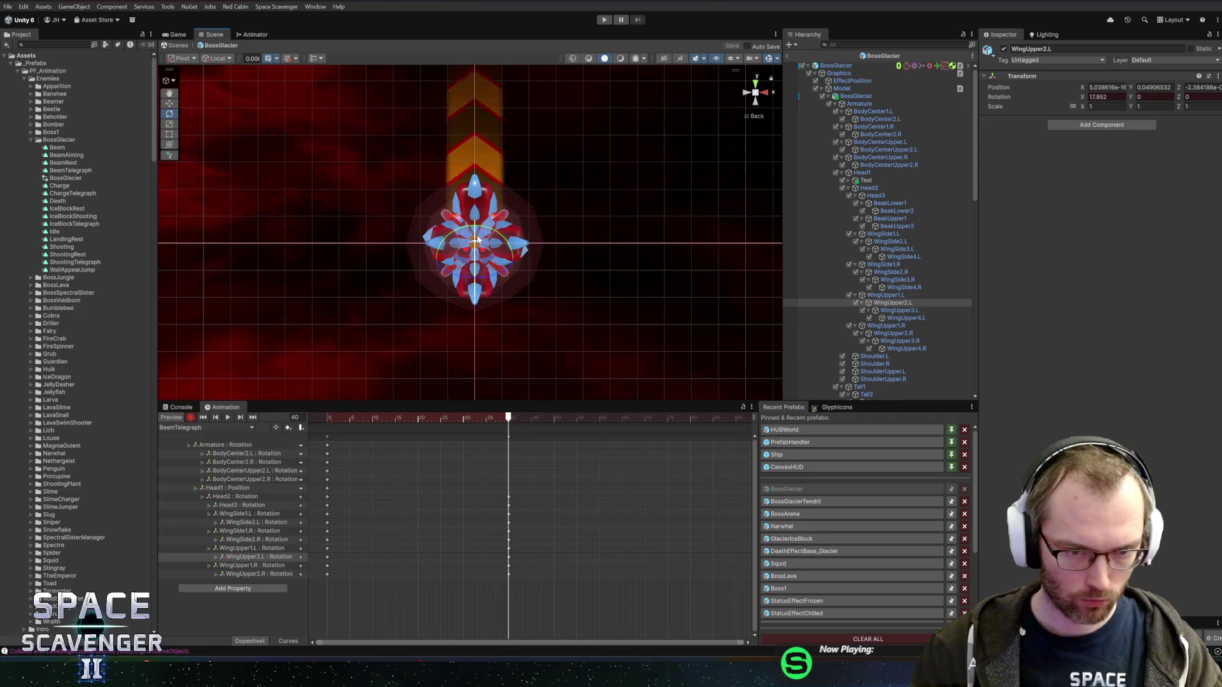
click(230, 574)
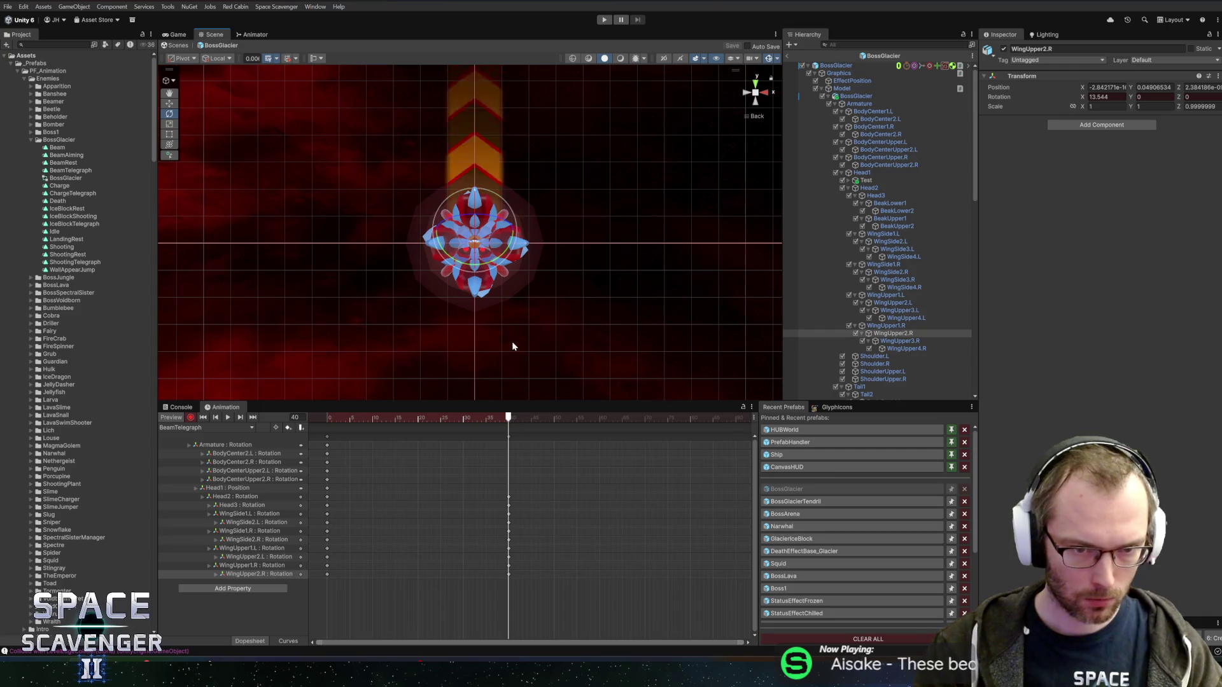
mouse_move(394, 417)
mouse_down()
mouse_move(323, 415)
mouse_move(513, 415)
mouse_up()
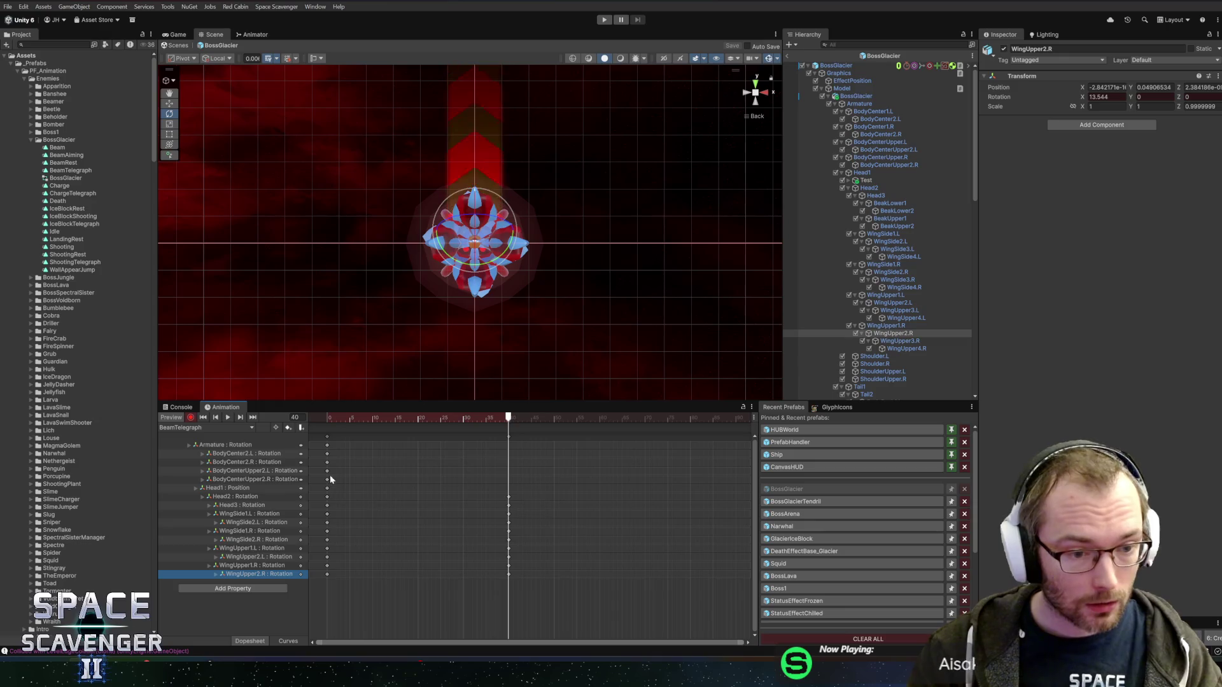
drag(334, 450, 310, 482)
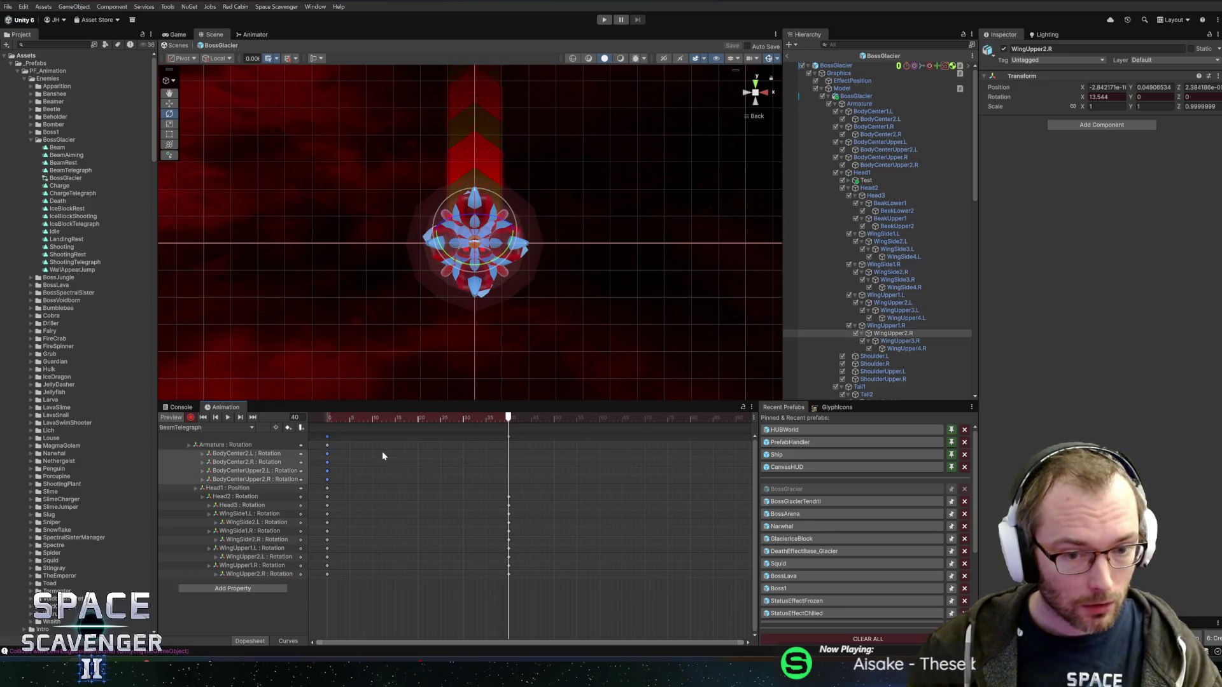
Delete the Head1 : Position track from the BeamTelegraph clip.
shift+click(327, 491)
click(287, 488)
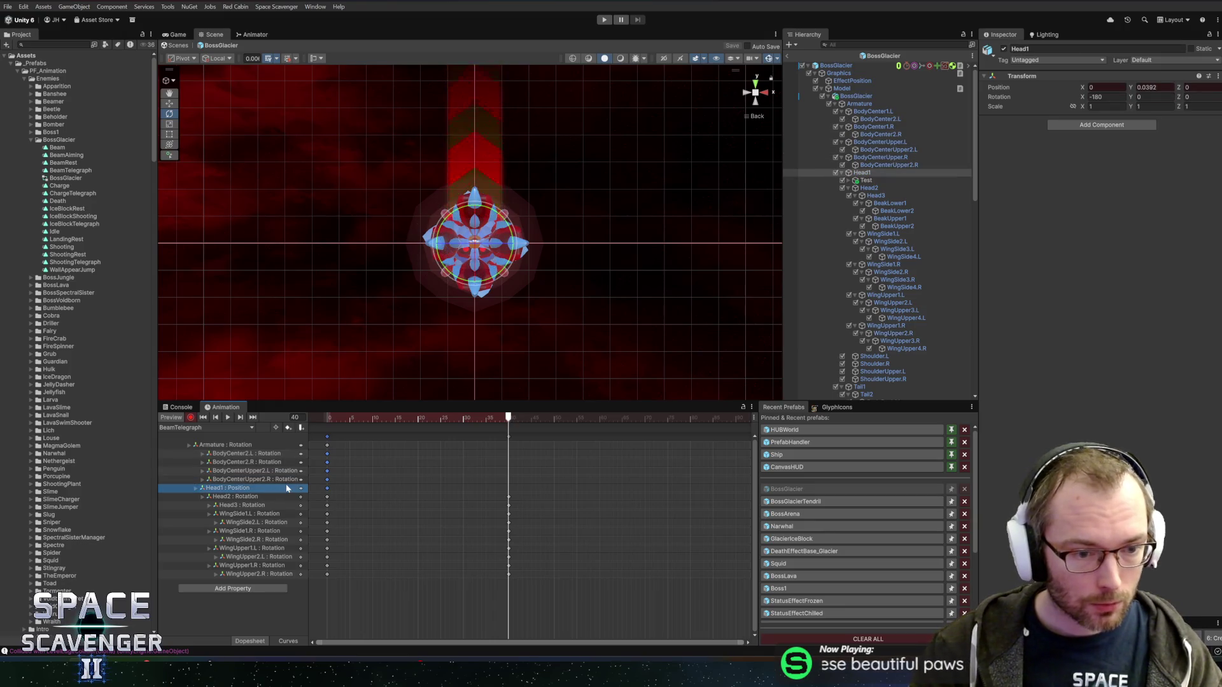
key(Delete)
key(ctrl+z)
drag(526, 341, 368, 395)
click(239, 480)
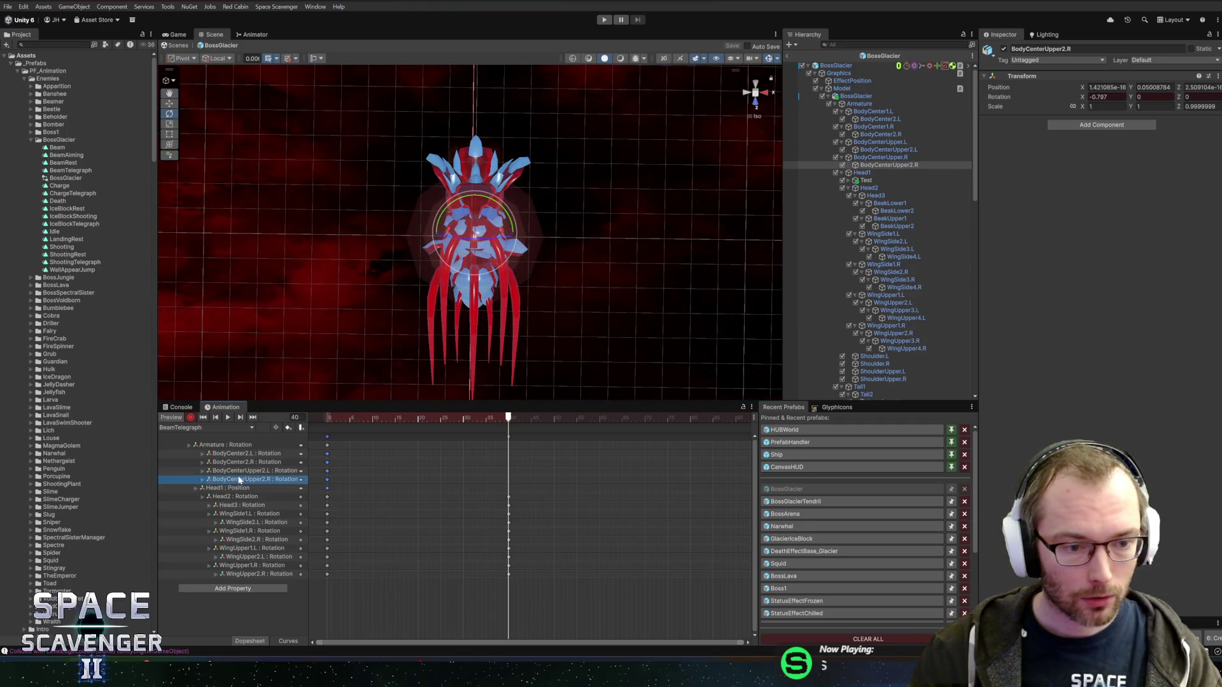
key(Down)
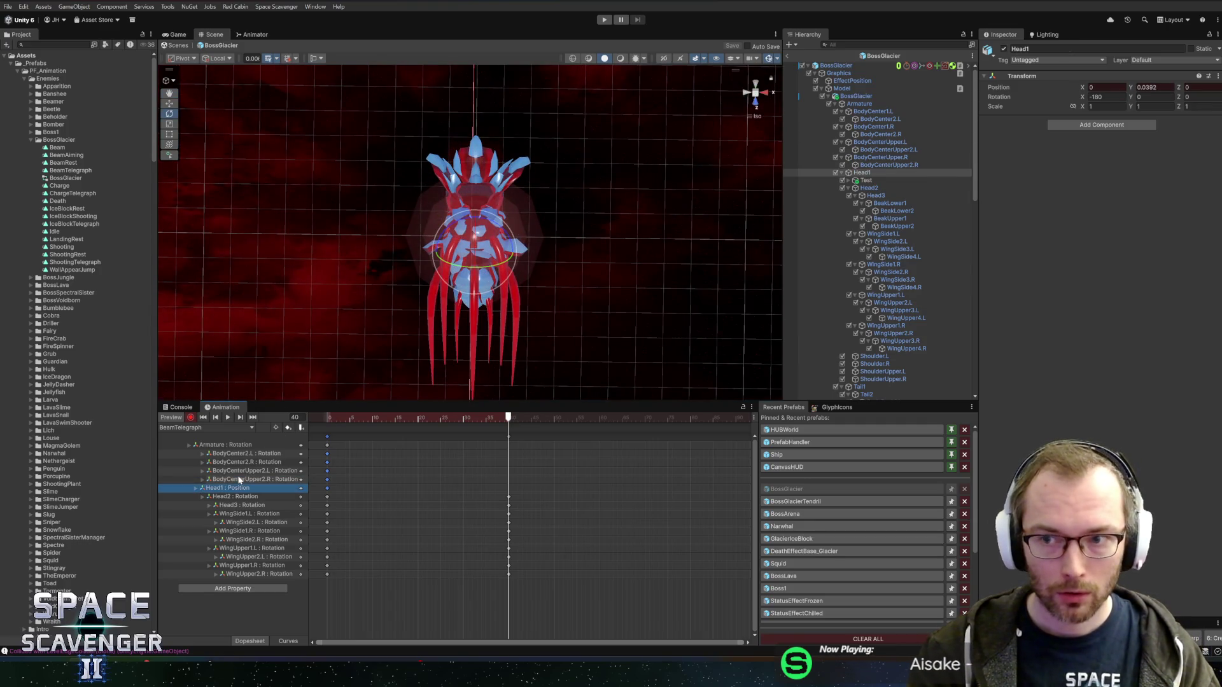
key(Delete)
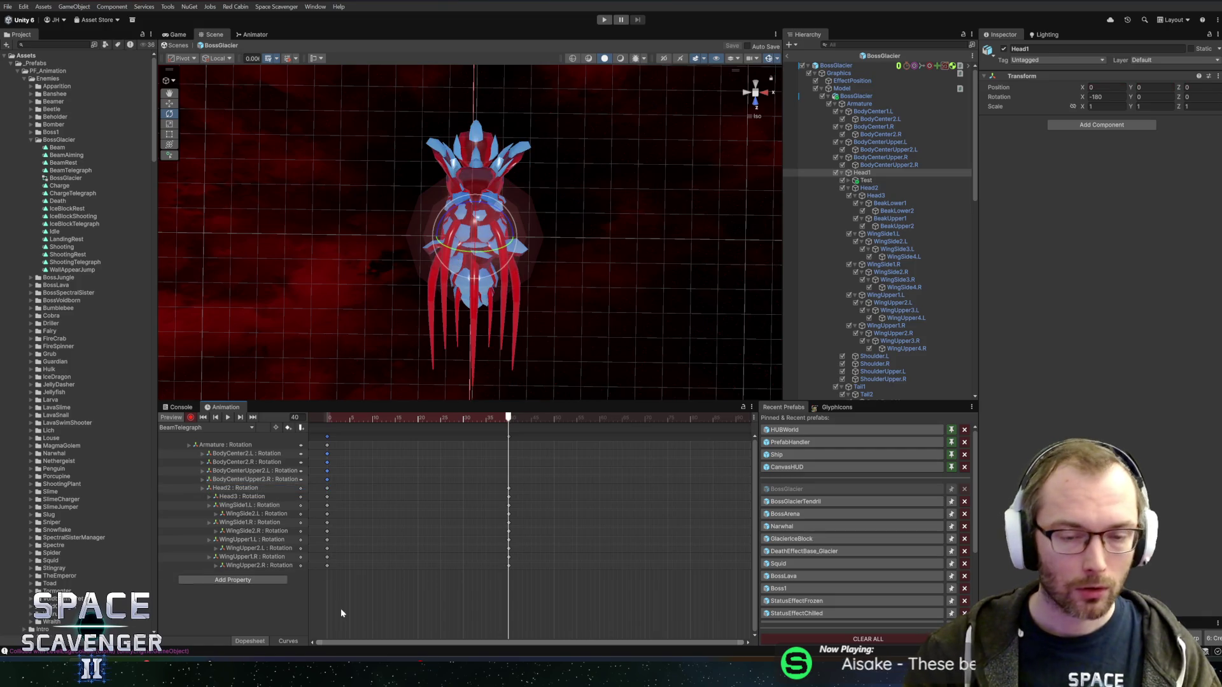
mouse_move(627, 297)
mouse_down()
mouse_move(595, 234)
mouse_move(559, 260)
mouse_up()
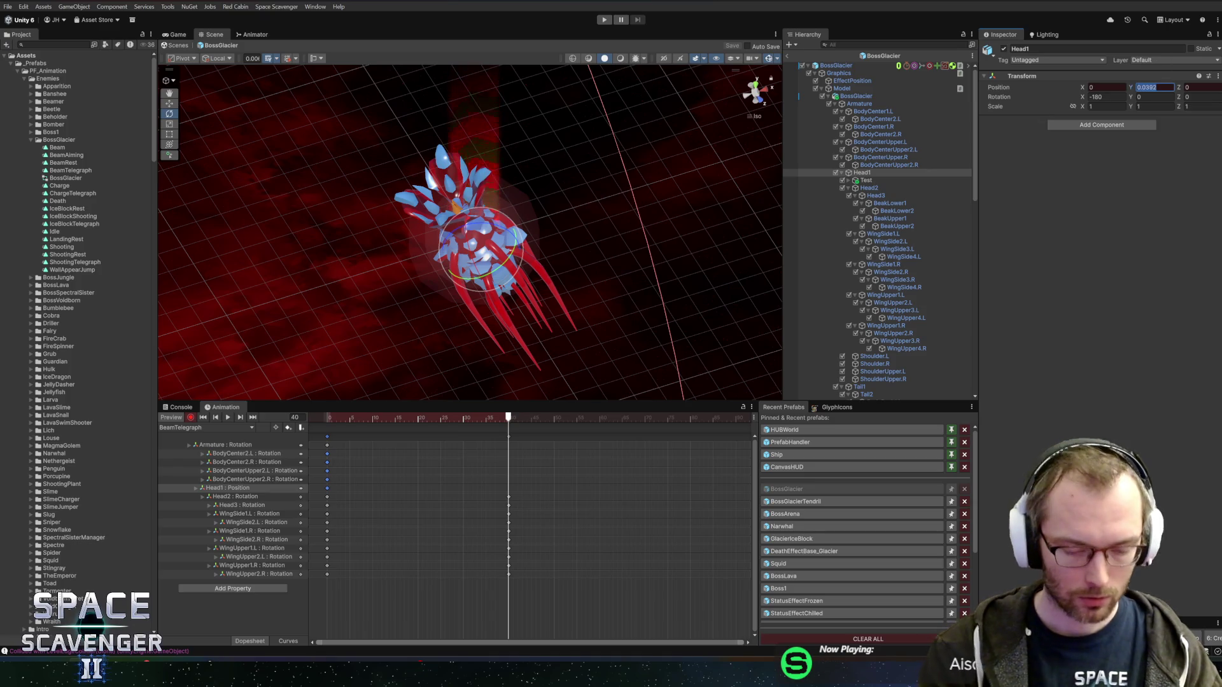
Set Head1 Position Y to 0 and preview the clip from frame 0.
text(0)
mouse_move(500, 421)
mouse_down()
mouse_move(330, 416)
mouse_move(465, 407)
mouse_move(546, 417)
mouse_move(316, 415)
mouse_move(493, 417)
mouse_move(327, 417)
mouse_move(422, 417)
mouse_move(376, 417)
mouse_up()
key(space)
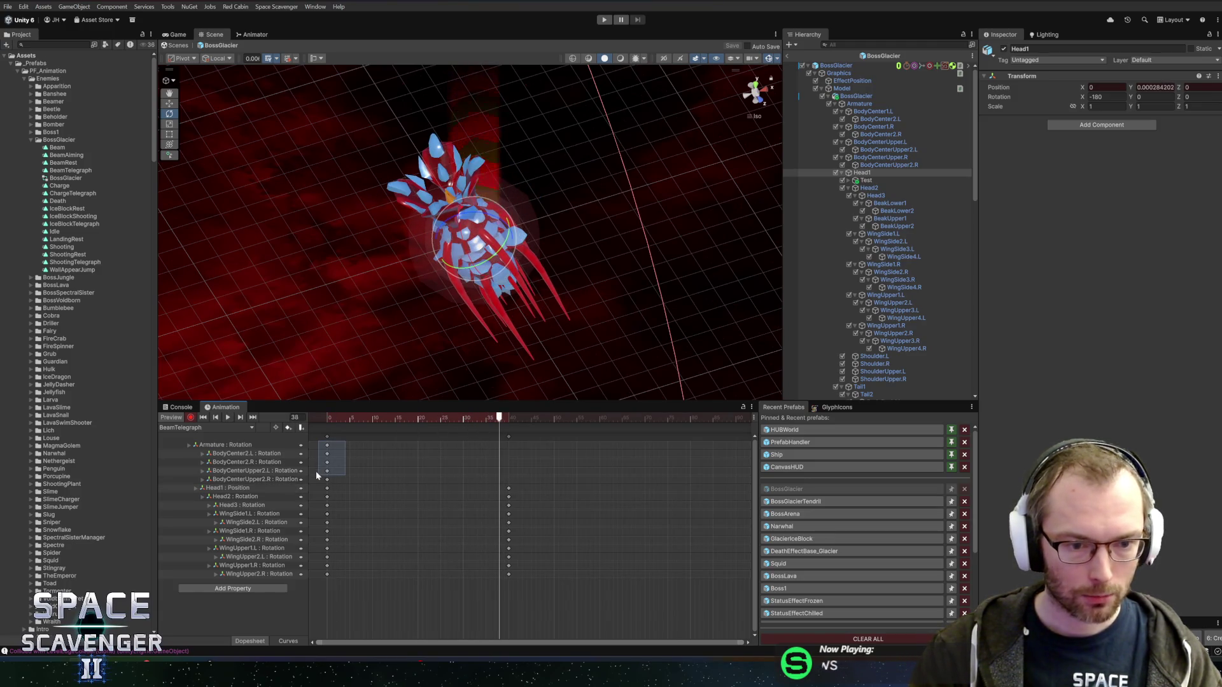
Select every track's keys at frame 40 and load the Beam clip.
drag(316, 477, 316, 480)
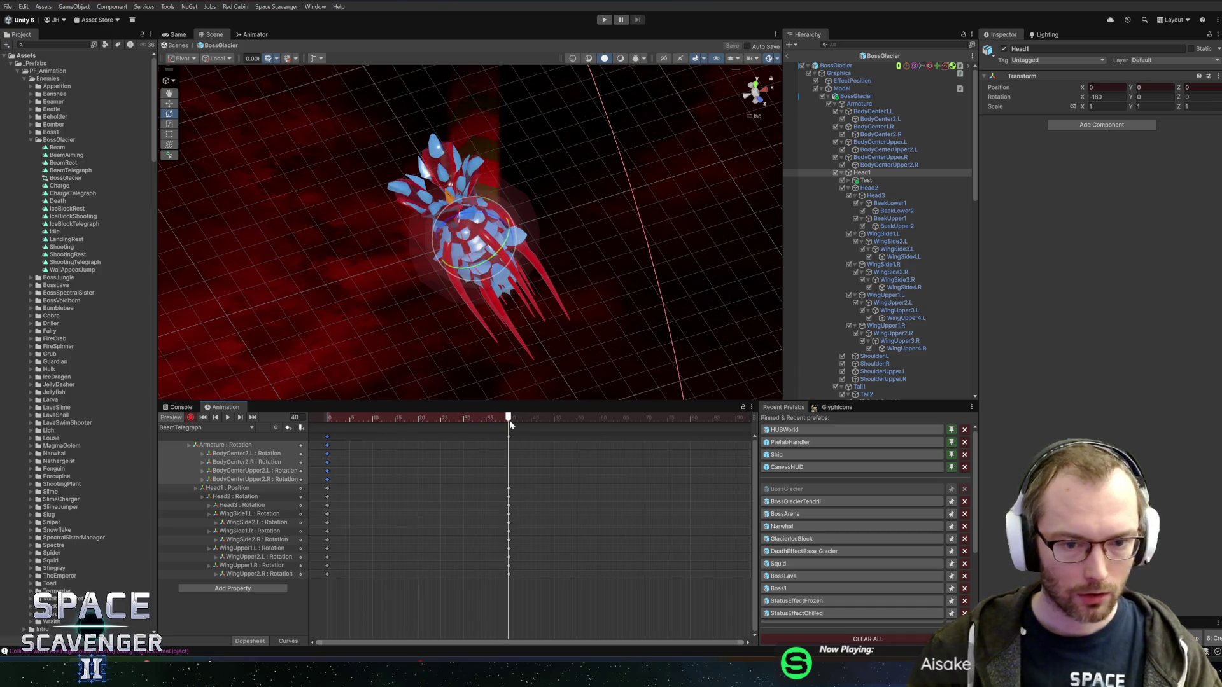
drag(462, 432, 590, 614)
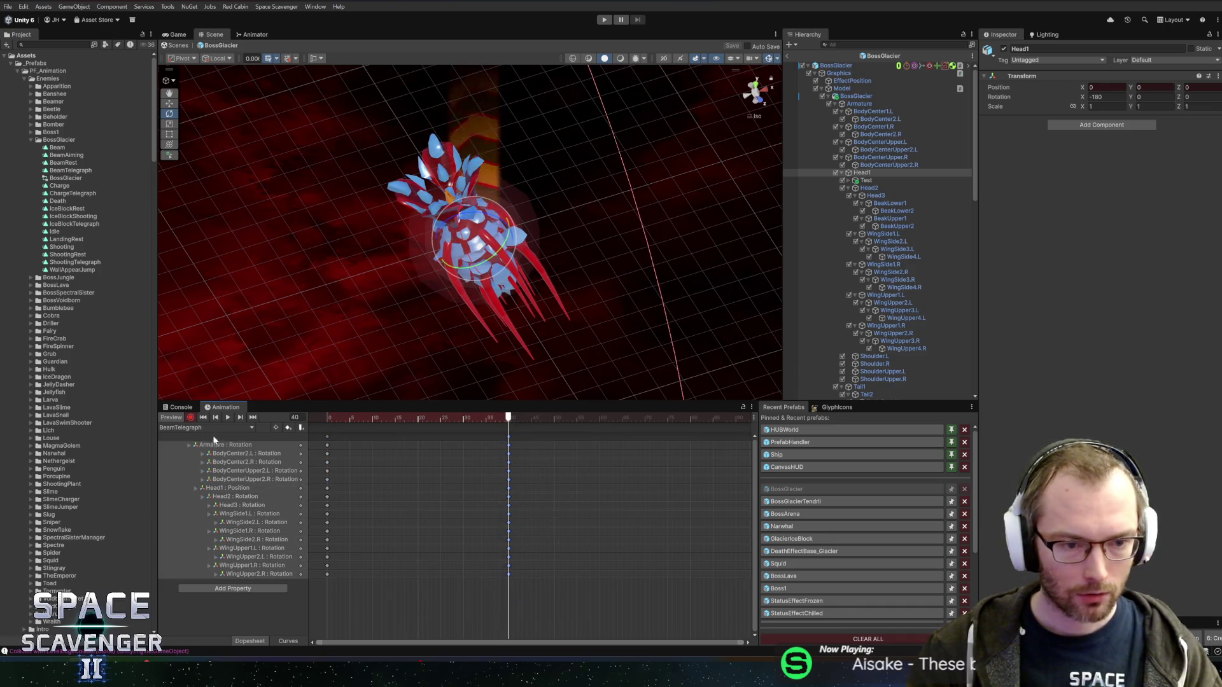
click(201, 428)
click(184, 439)
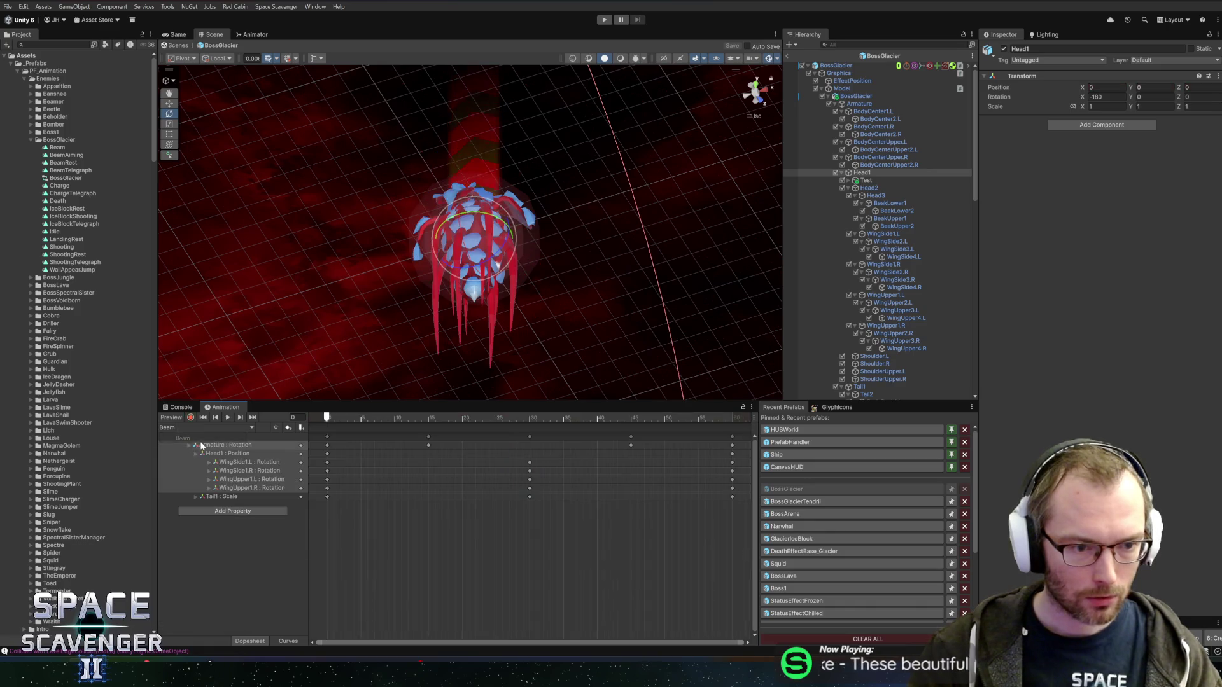
Replace the Beam clip's tracks with the copied telegraph keys, pasted at frames 0 and 60.
drag(644, 505, 268, 295)
key(Delete)
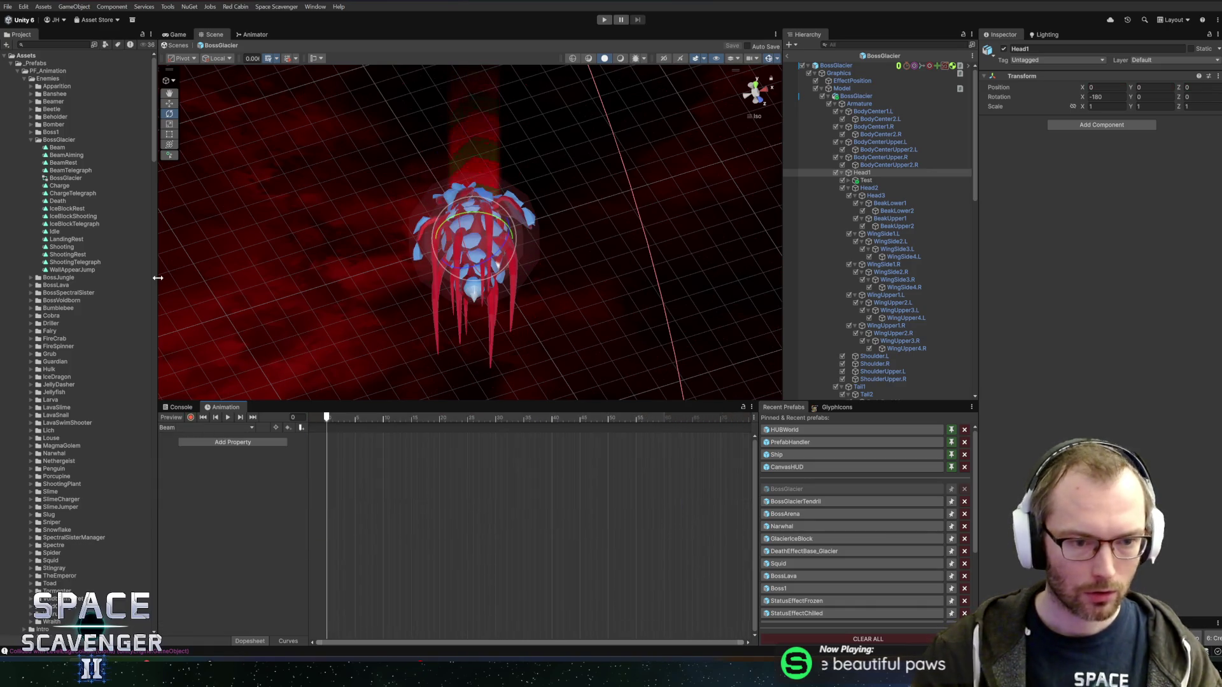
key(ctrl+v)
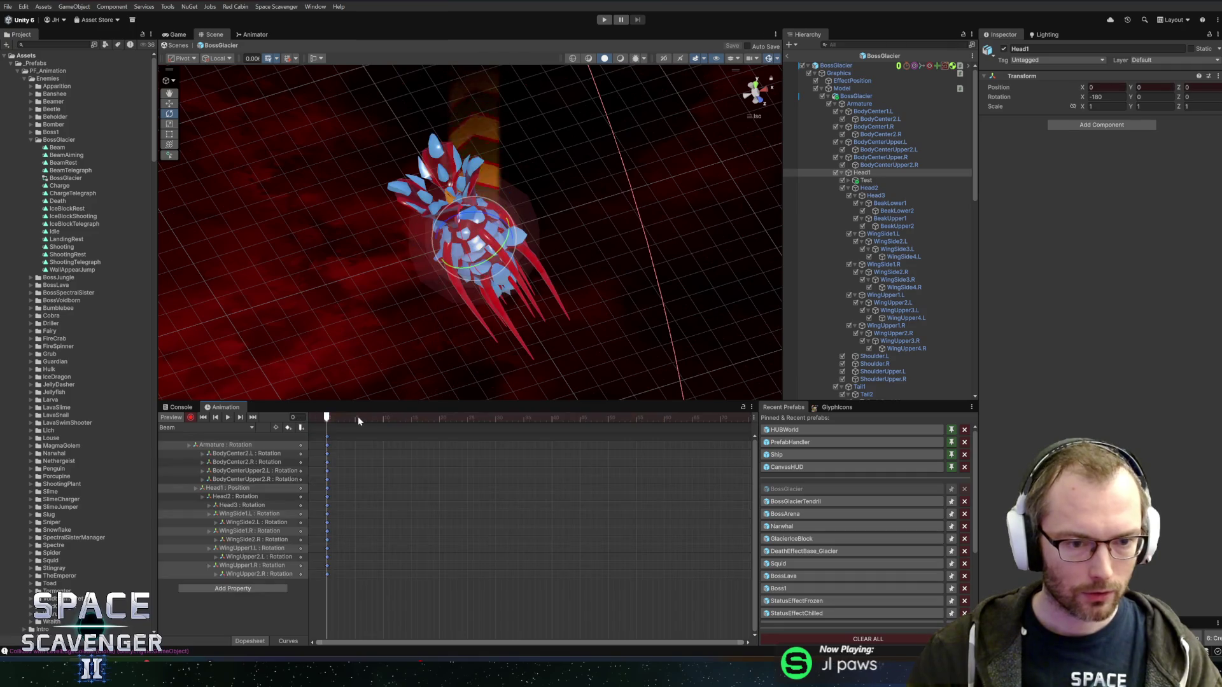
mouse_move(337, 418)
mouse_down()
mouse_move(579, 407)
mouse_move(701, 418)
mouse_move(664, 422)
mouse_up()
key(ctrl+v)
Scrub to frame 31, select the BeakLower1 bone and view the boss straight-on from the front.
click(509, 421)
drag(509, 421, 500, 420)
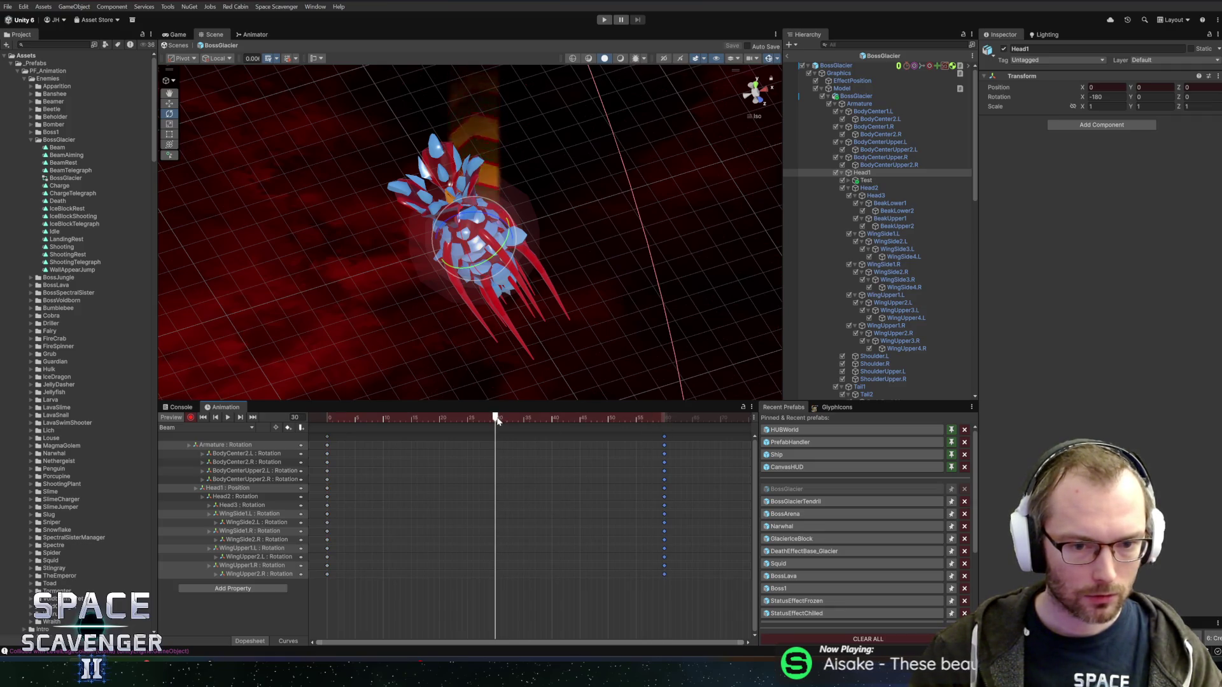
click(889, 203)
click(752, 99)
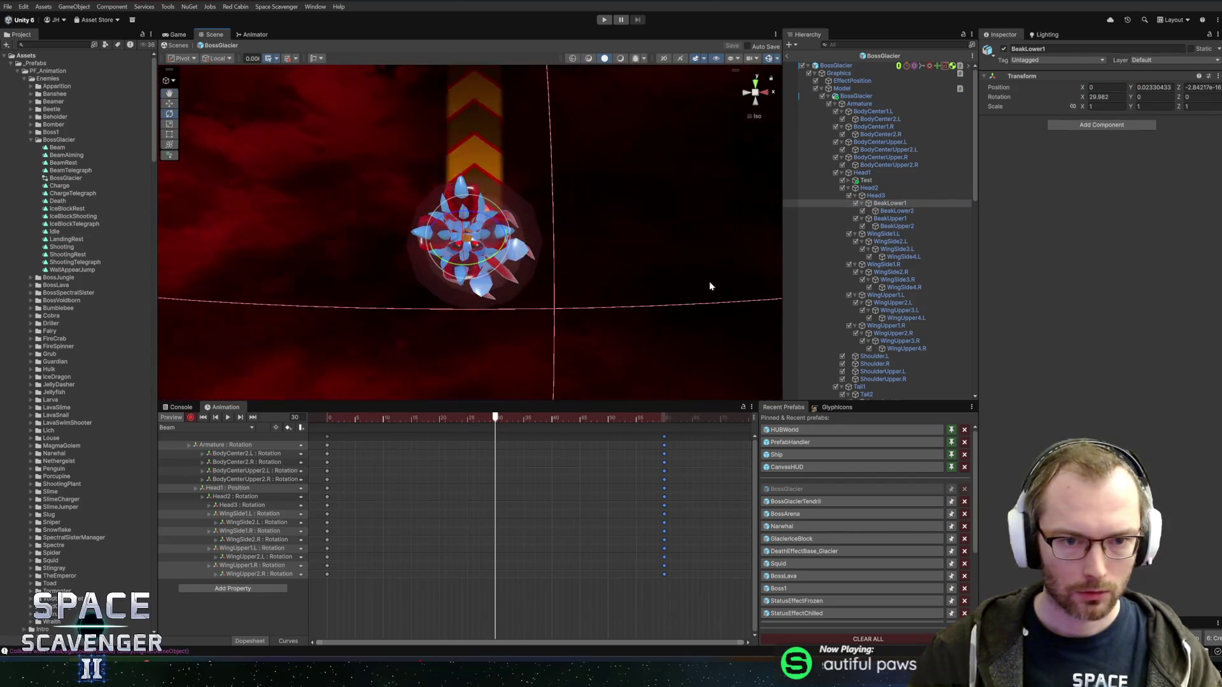
Key mid-clip wing rotations: WingSide1.R, WingSide1.L to Z 72.475, WingUpper1.L to X -63.776.
click(902, 266)
mouse_move(512, 239)
mouse_down()
mouse_move(485, 234)
mouse_move(660, 263)
mouse_up()
click(883, 234)
drag(467, 216, 437, 238)
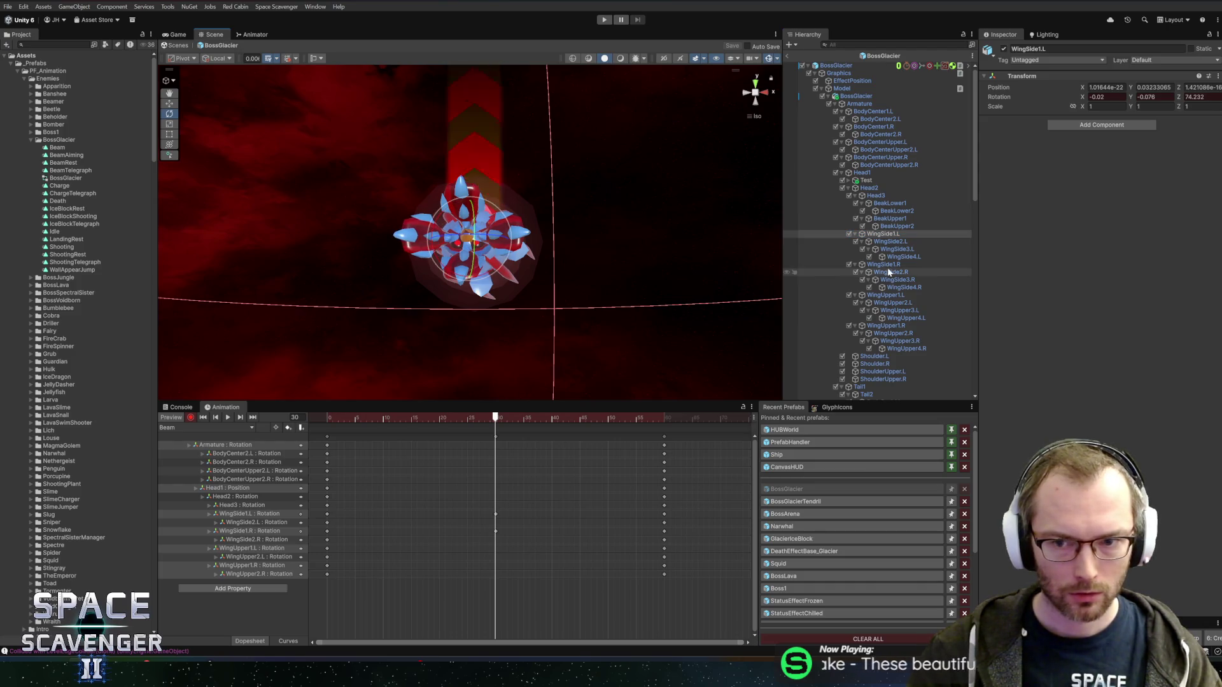
click(888, 295)
drag(480, 220, 467, 255)
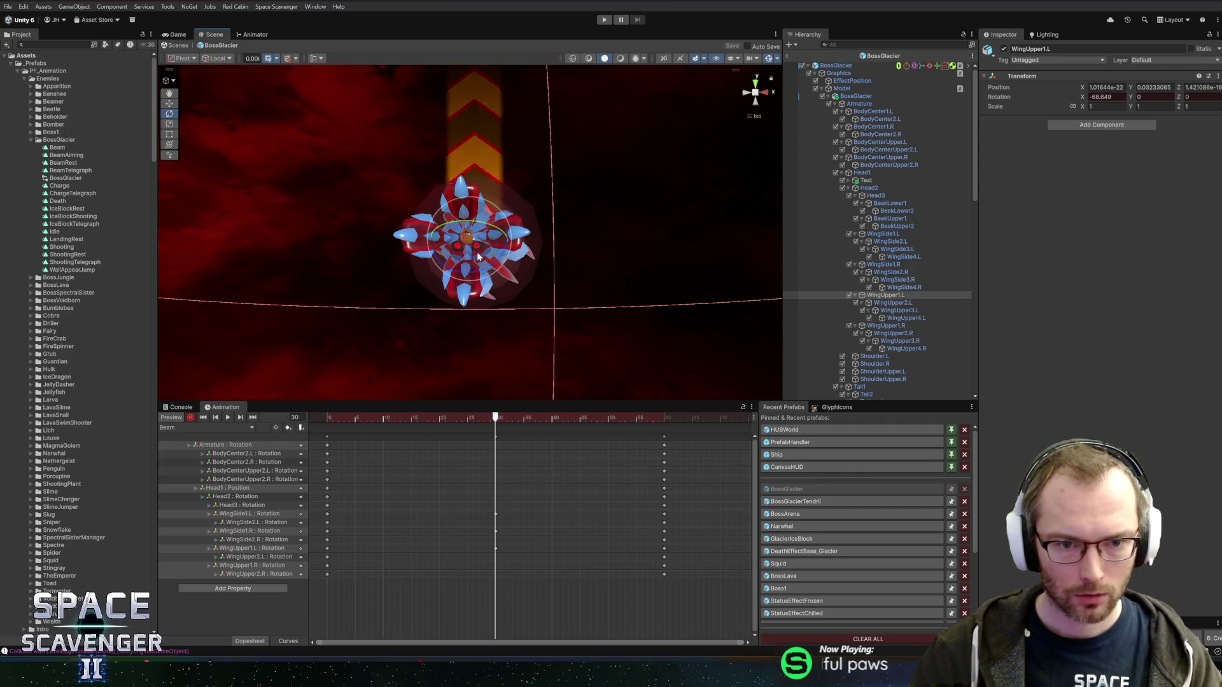
Select WingUpper1.R, preview the Beam animation, then stop and rewind to frame 0.
click(885, 326)
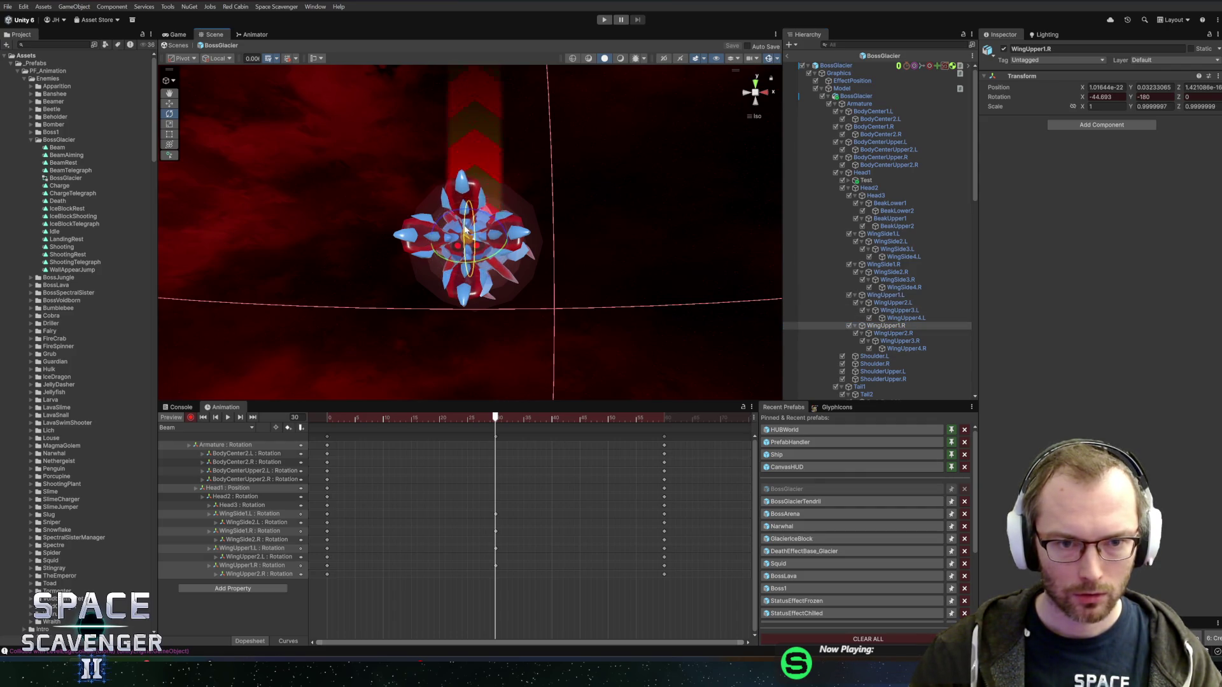
key(space)
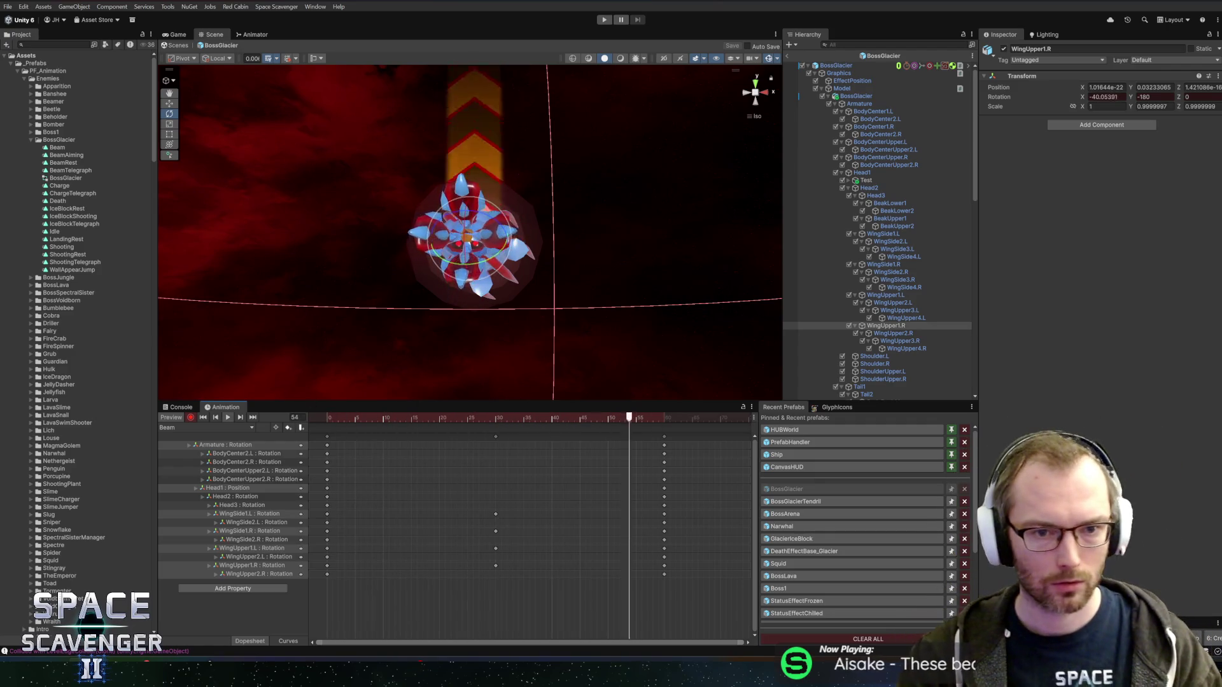
click(190, 417)
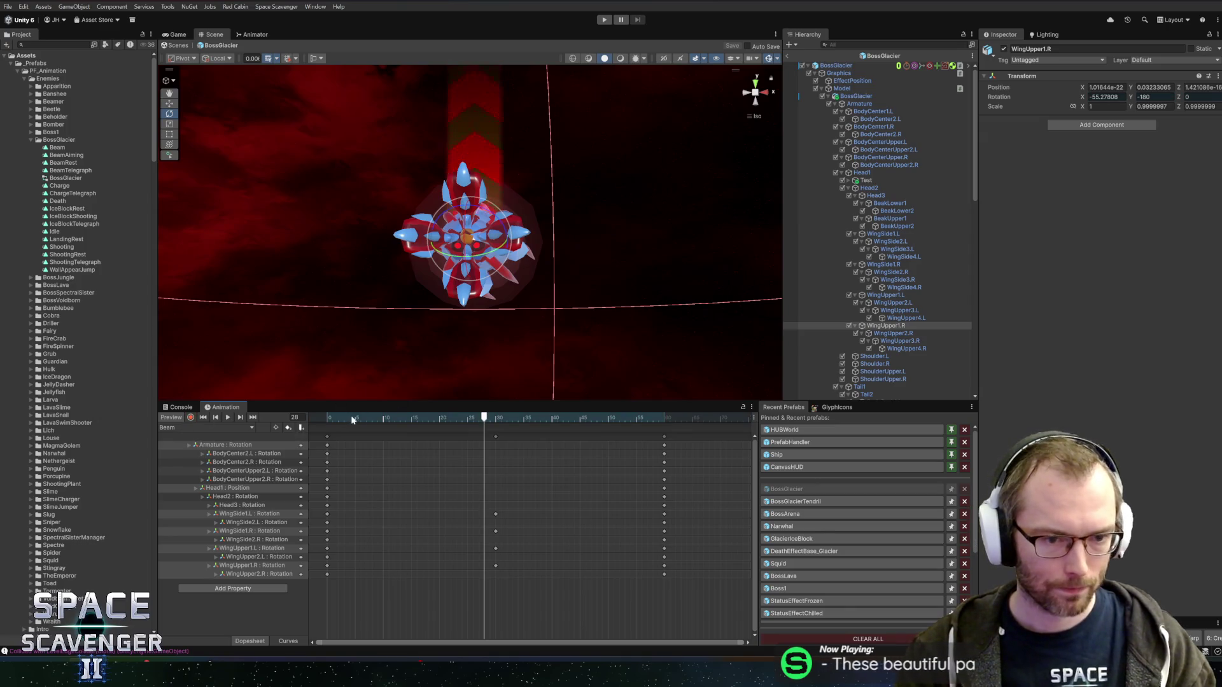
click(203, 417)
Switch to the BeamRest clip, preview it, then launch the game.
click(210, 426)
click(199, 460)
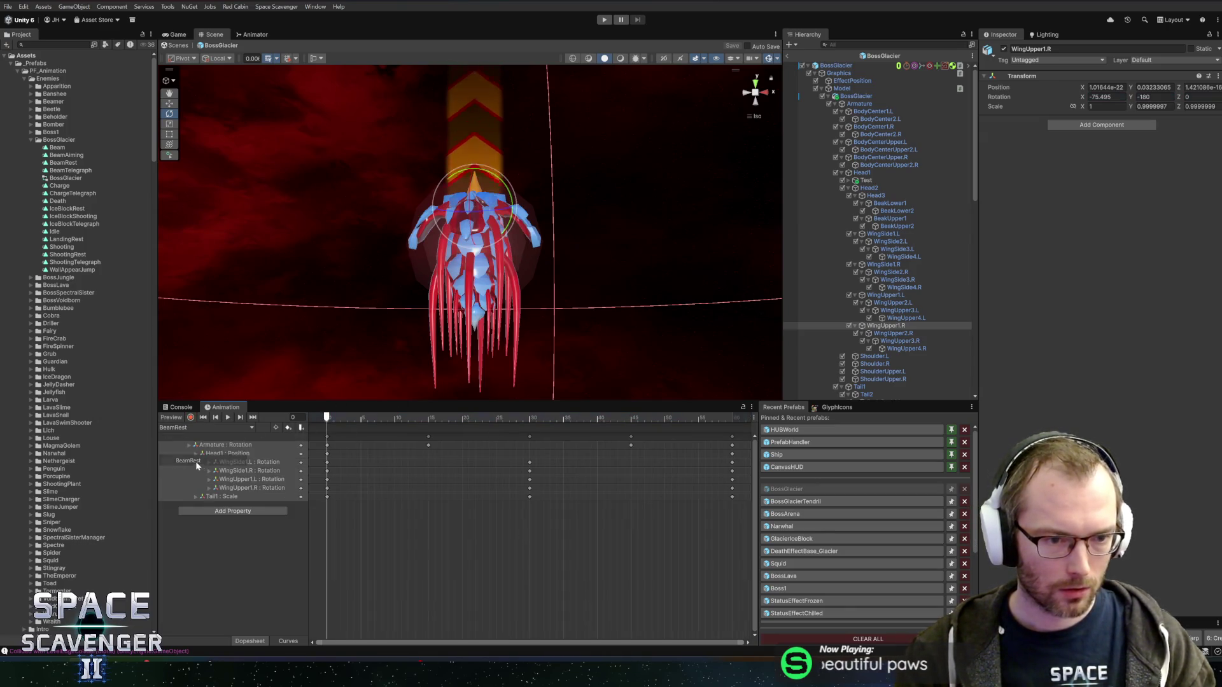
key(space)
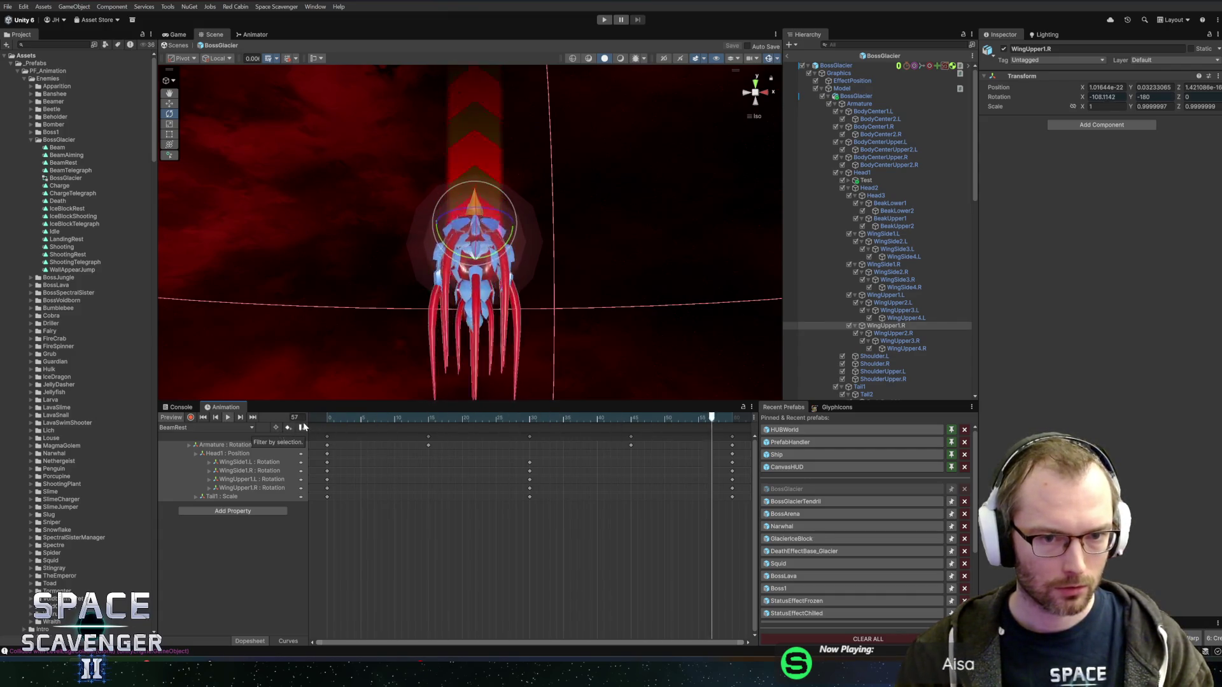
click(328, 418)
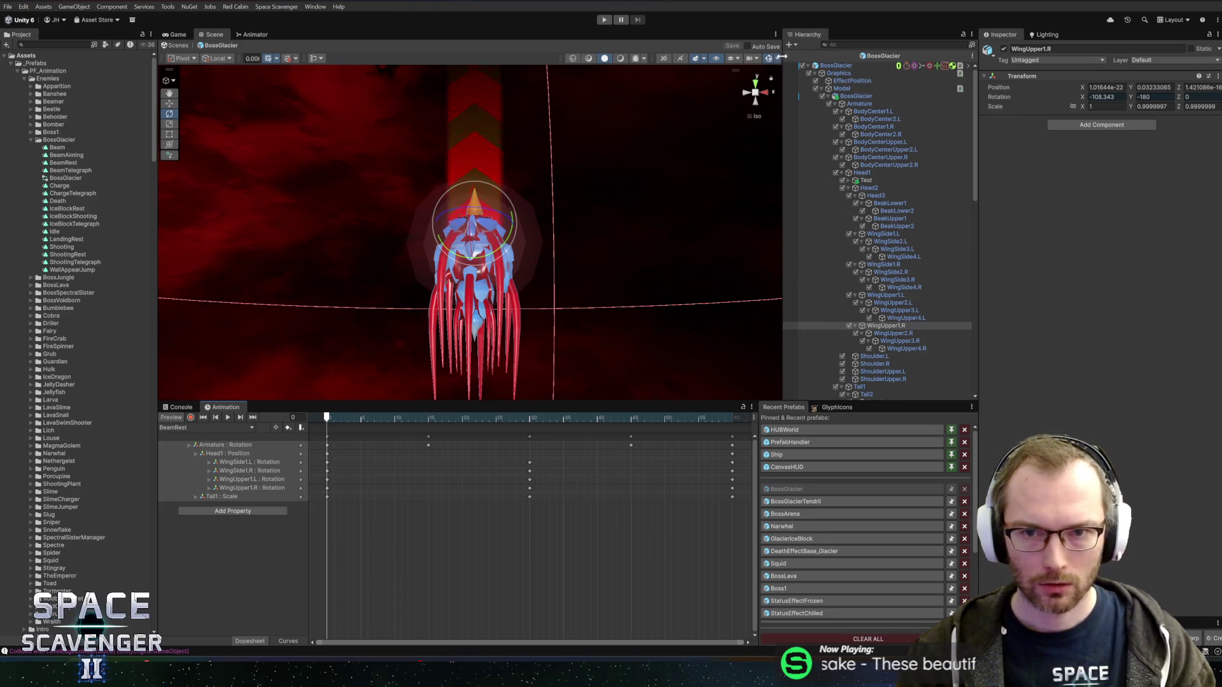
click(603, 21)
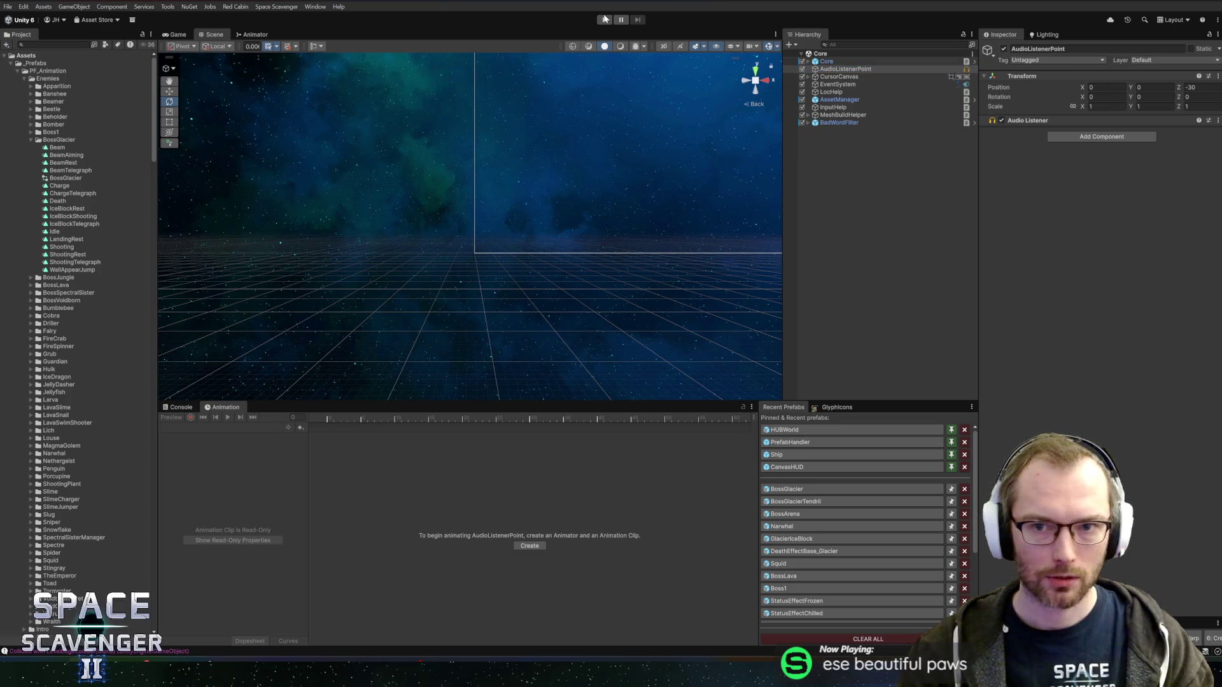
Run the game in a maximized Game view, dash away from The Prince of Frost, then exit Play mode.
click(605, 19)
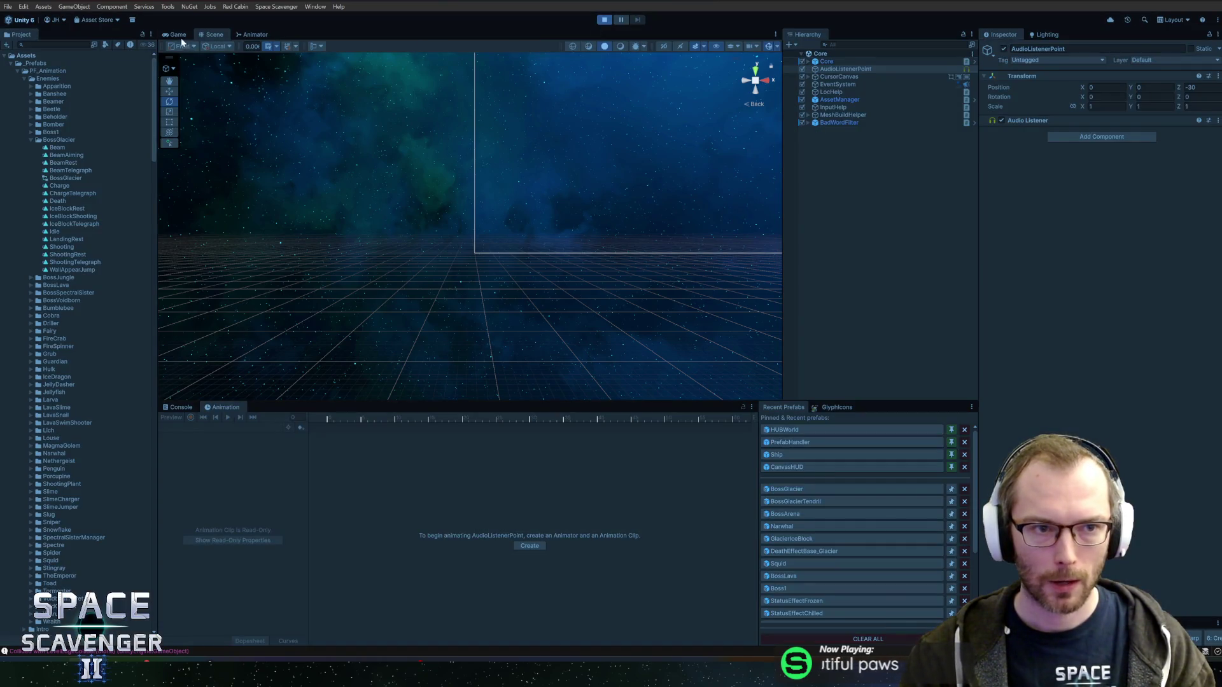
double_click(178, 34)
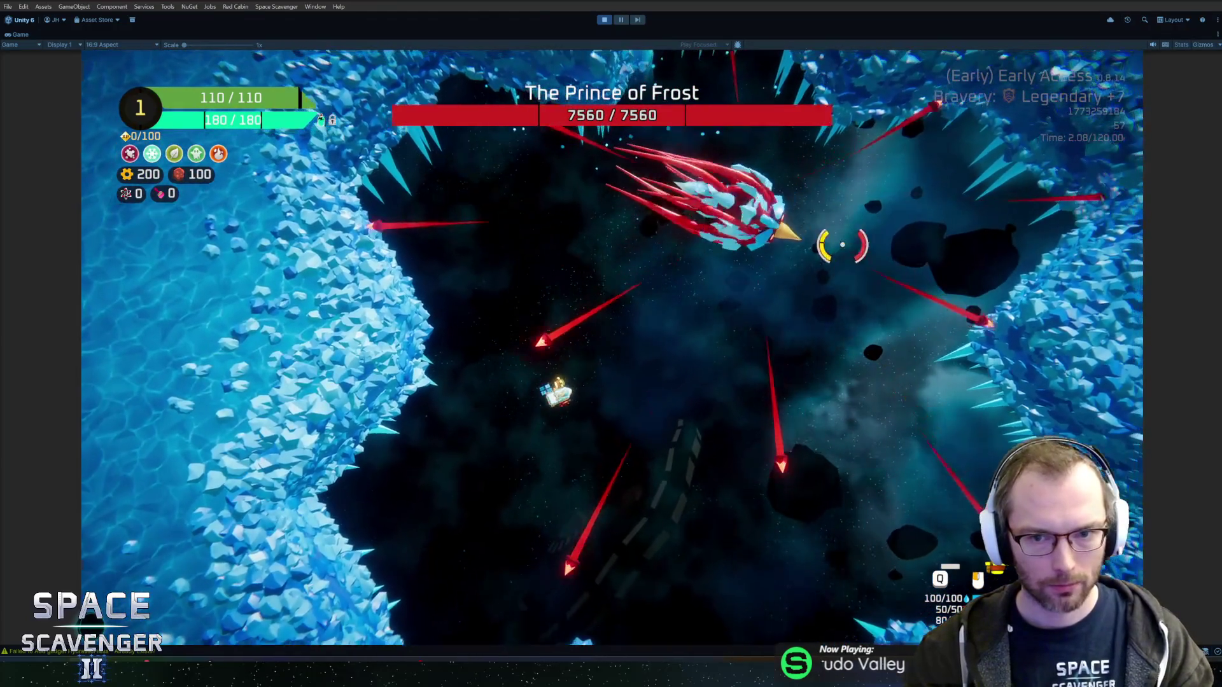
key(space)
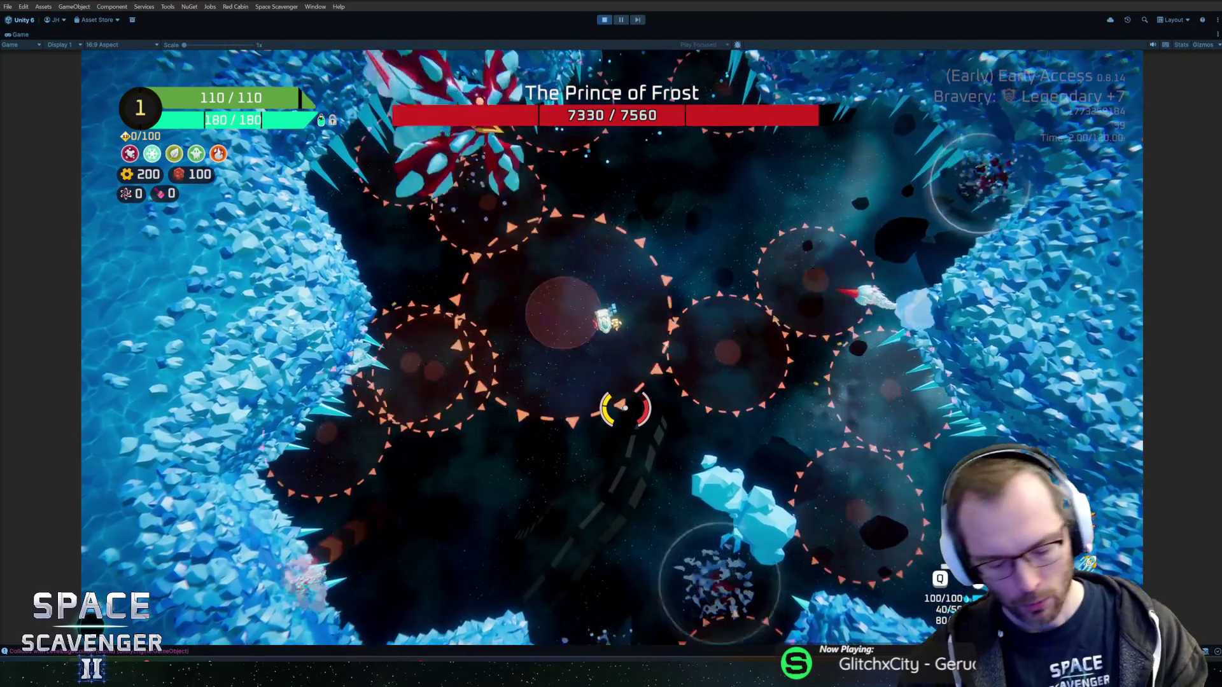
key(ctrl+p)
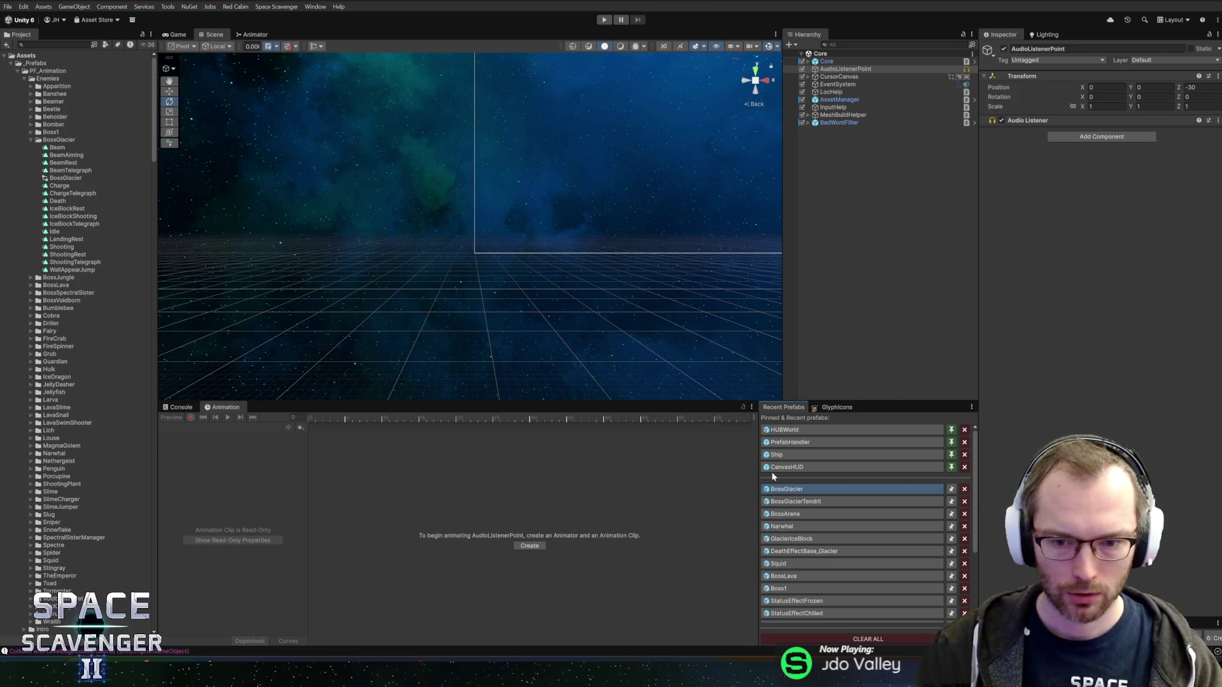
Open the BossGlacier prefab and load the Beam clip in the Animation window.
click(783, 489)
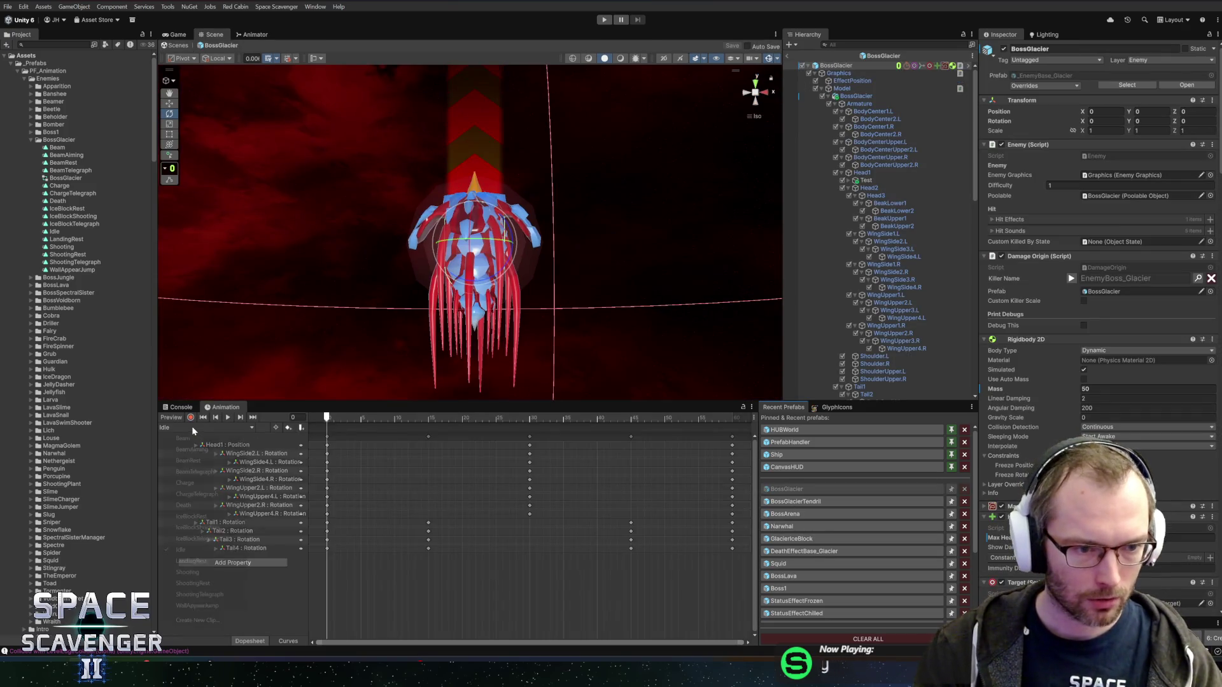
click(248, 427)
click(183, 438)
drag(421, 418, 552, 416)
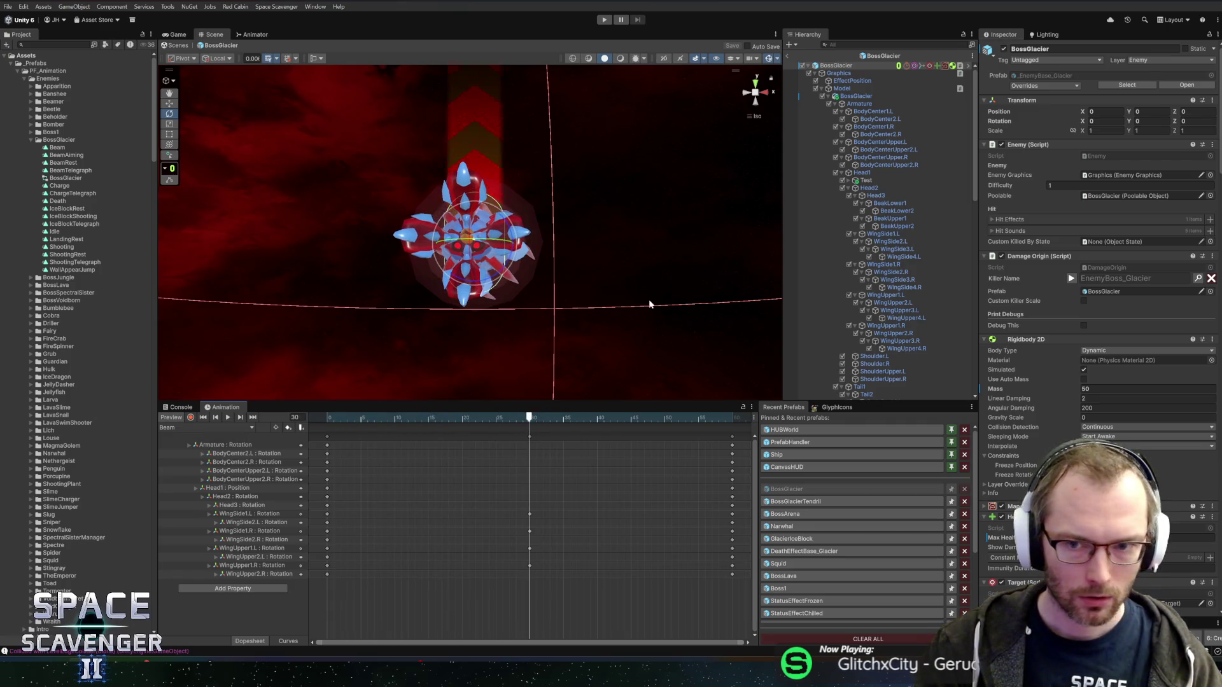
Key Head1's Y rotation to 63.798 at frame 15.
click(881, 170)
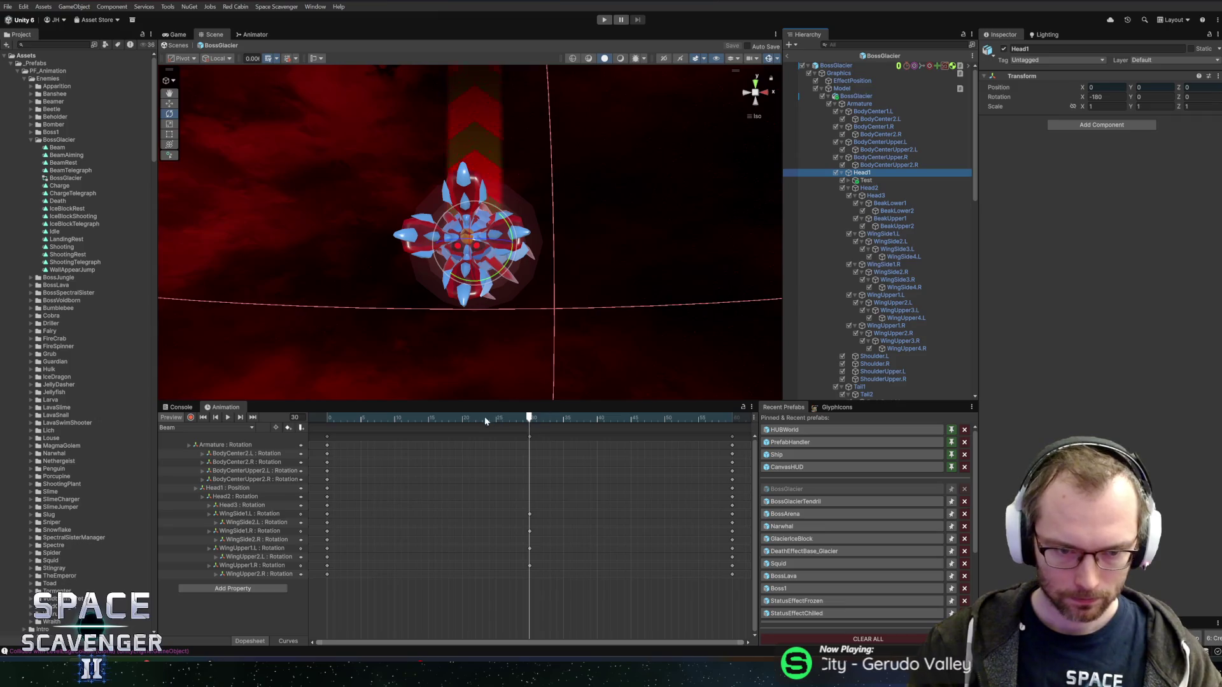
drag(485, 420, 431, 426)
drag(510, 264, 535, 219)
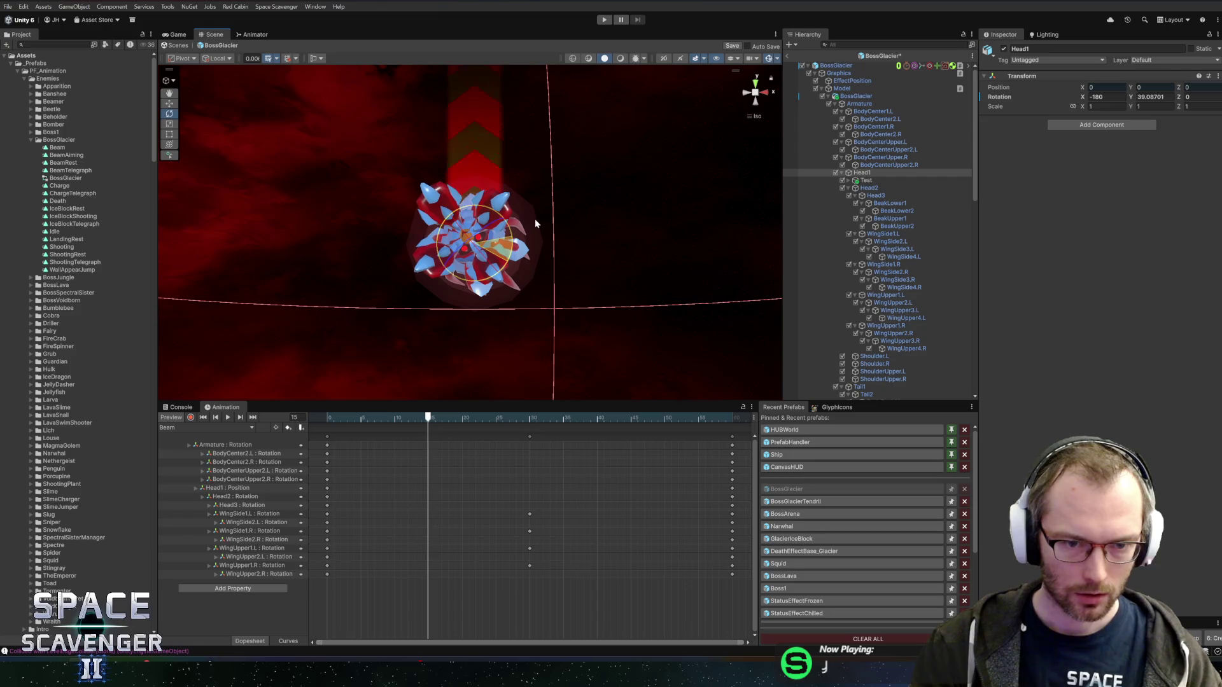
key(ctrl+z)
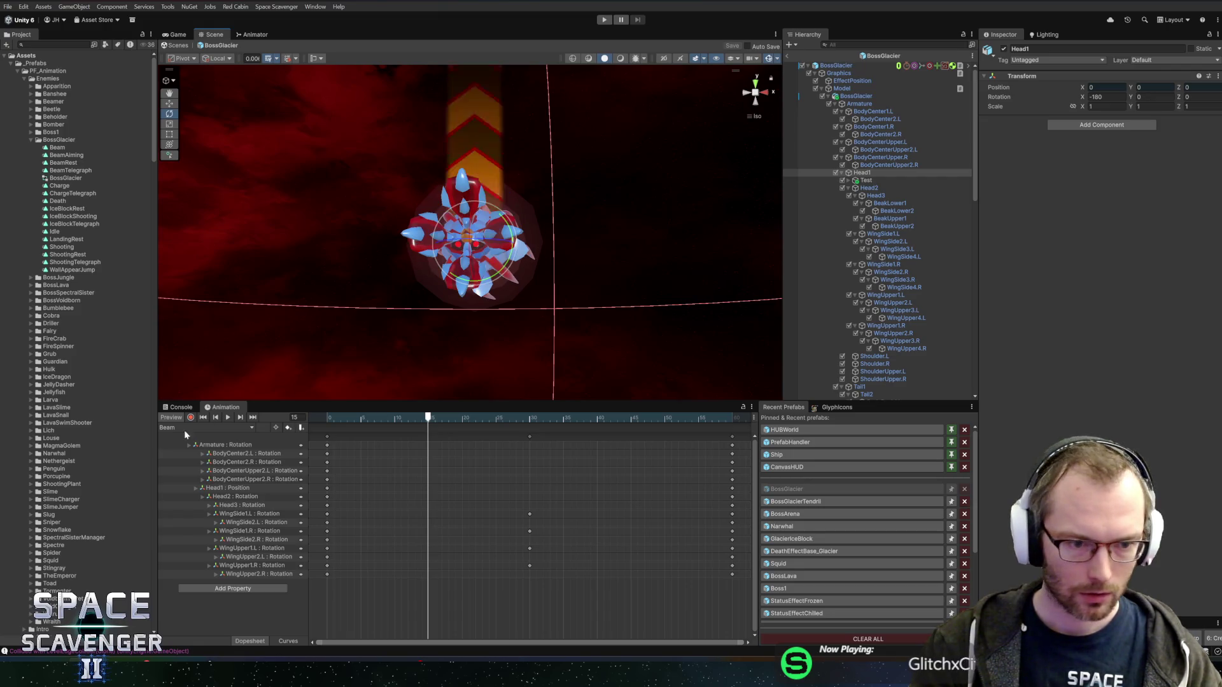
drag(498, 273, 555, 216)
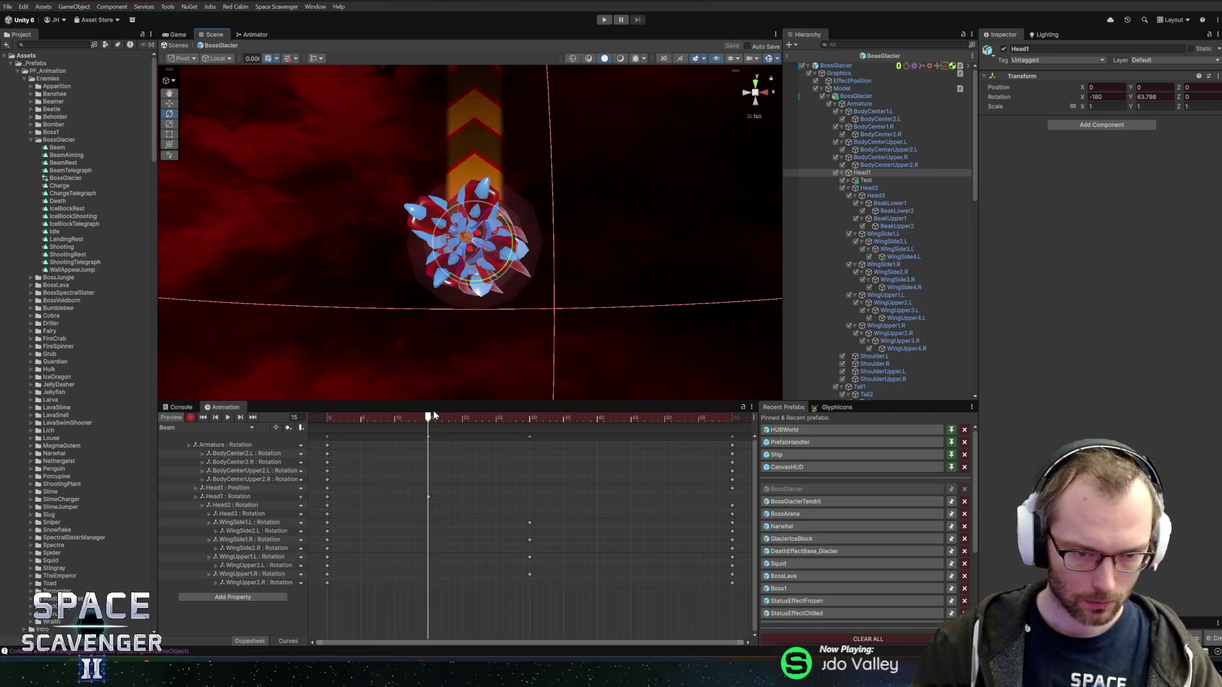
Key Head1's Y rotation to -63.798 at frame 45 and scrub through to check the swing.
drag(430, 420, 633, 415)
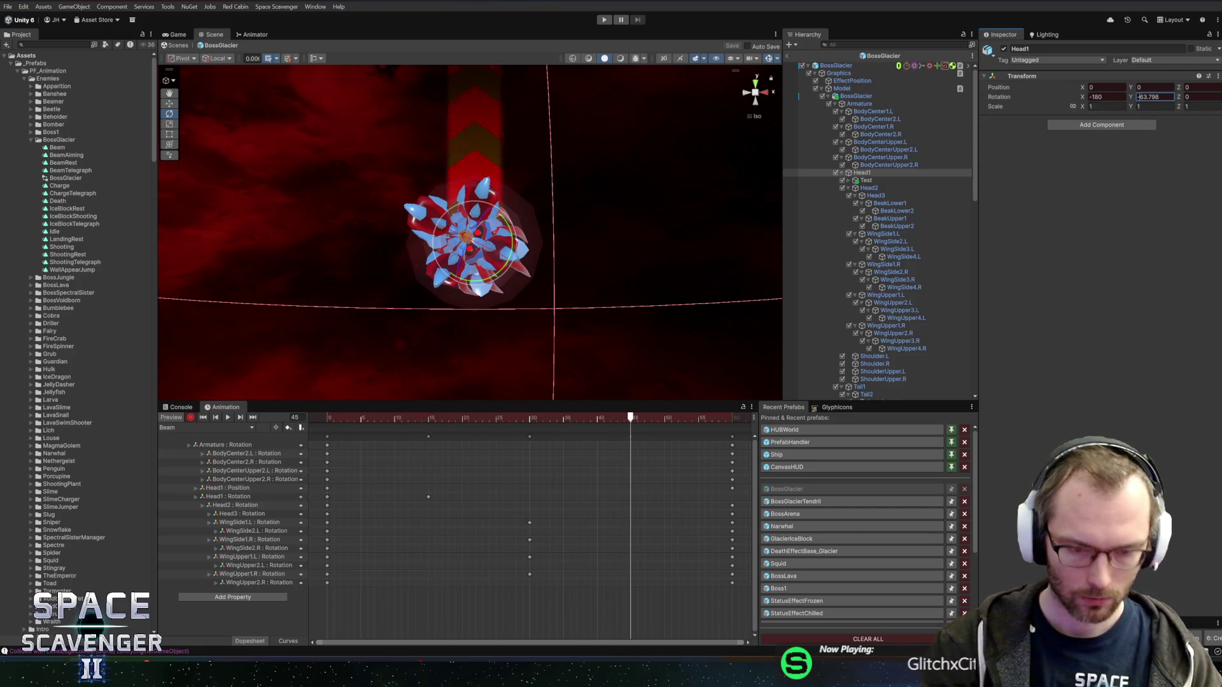
key(Return)
mouse_move(638, 420)
mouse_down()
mouse_move(328, 417)
mouse_move(636, 418)
mouse_up()
click(433, 415)
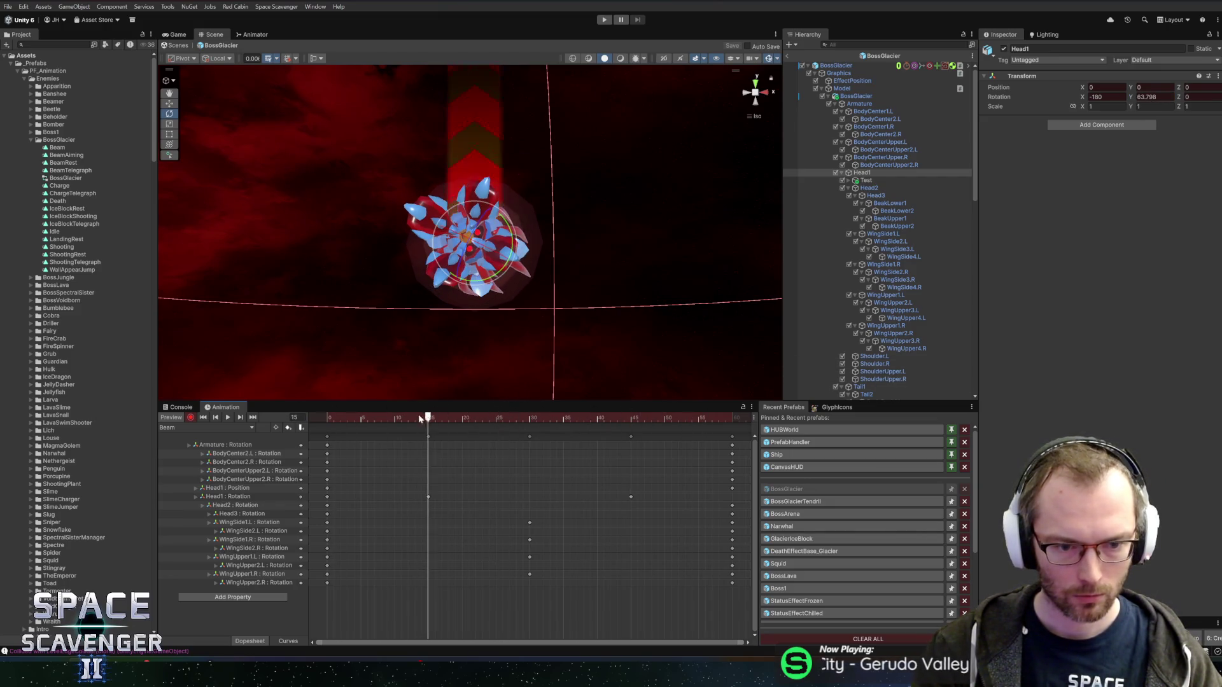
drag(509, 426, 731, 420)
click(287, 642)
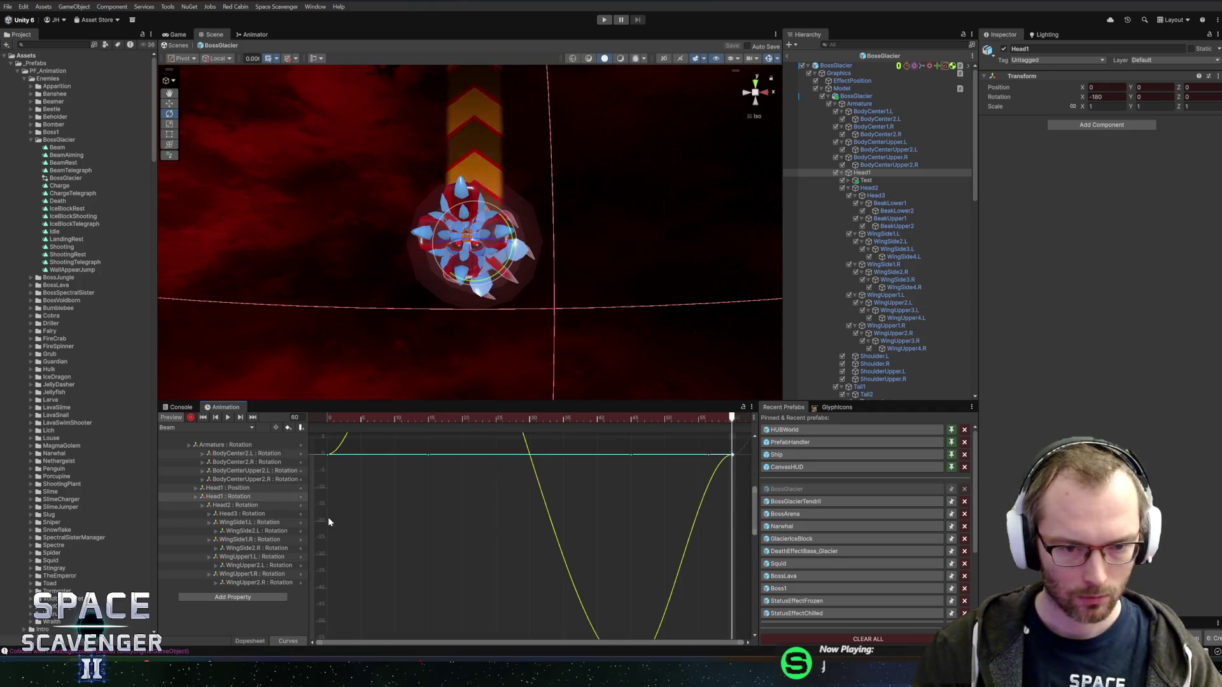
Isolate Head1's Rotation.y curve in the Curves view.
click(222, 497)
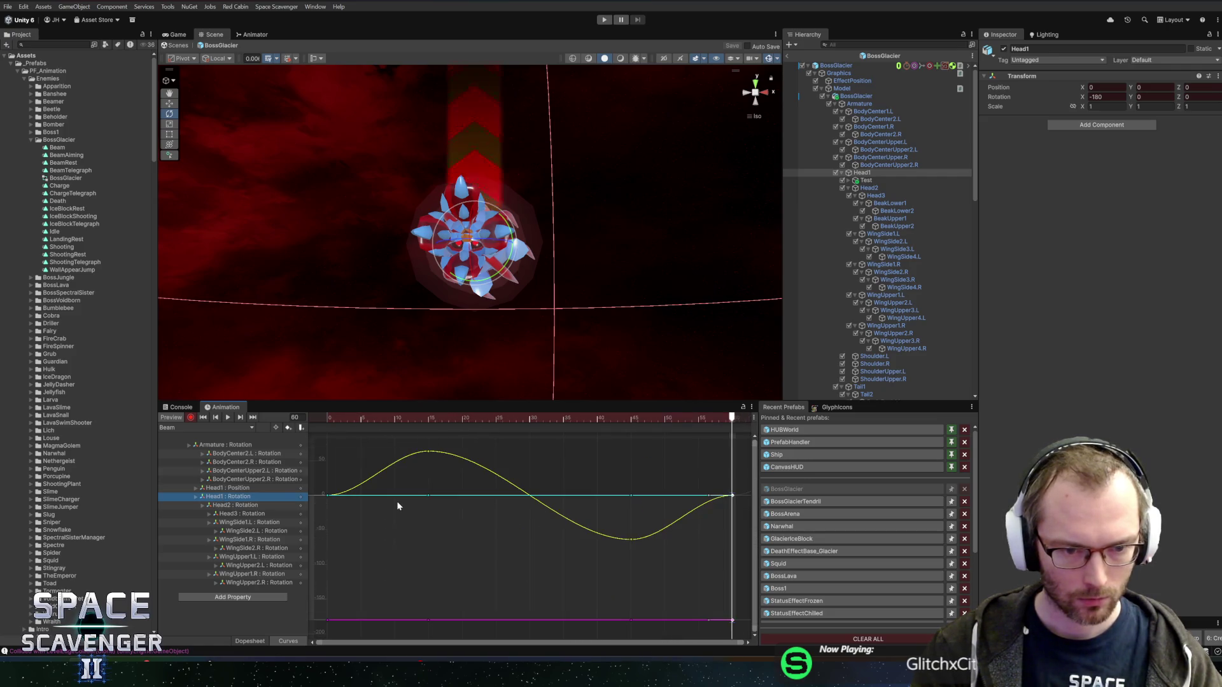
click(196, 497)
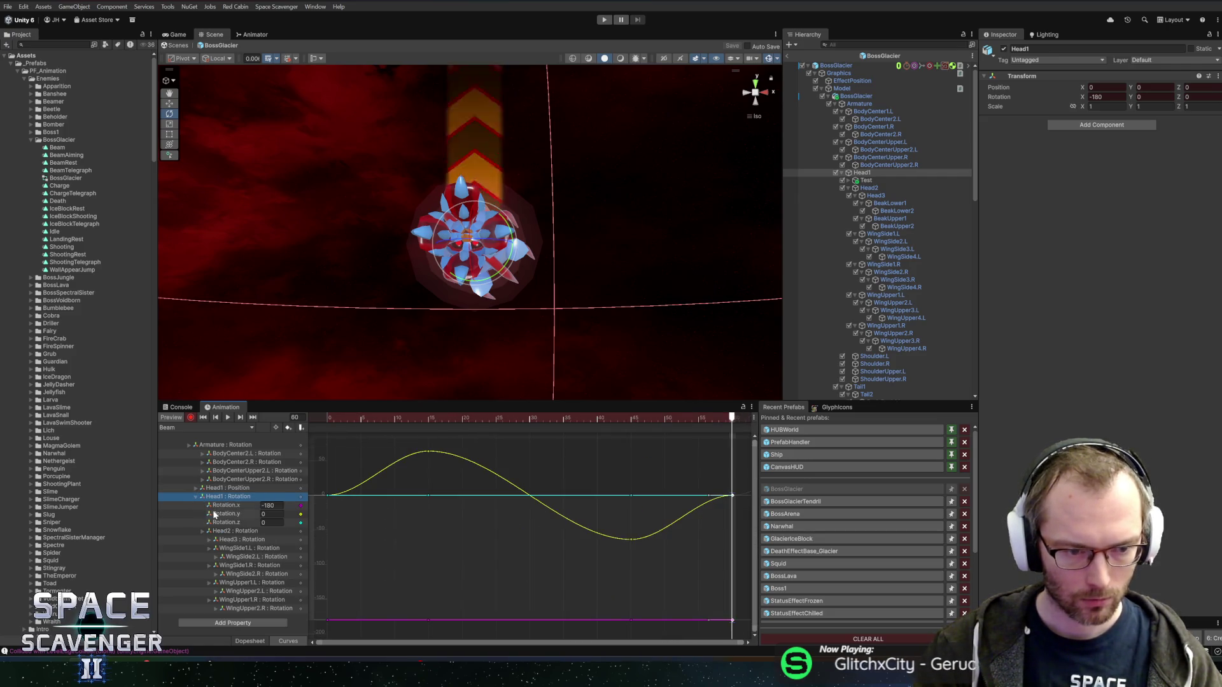
click(226, 514)
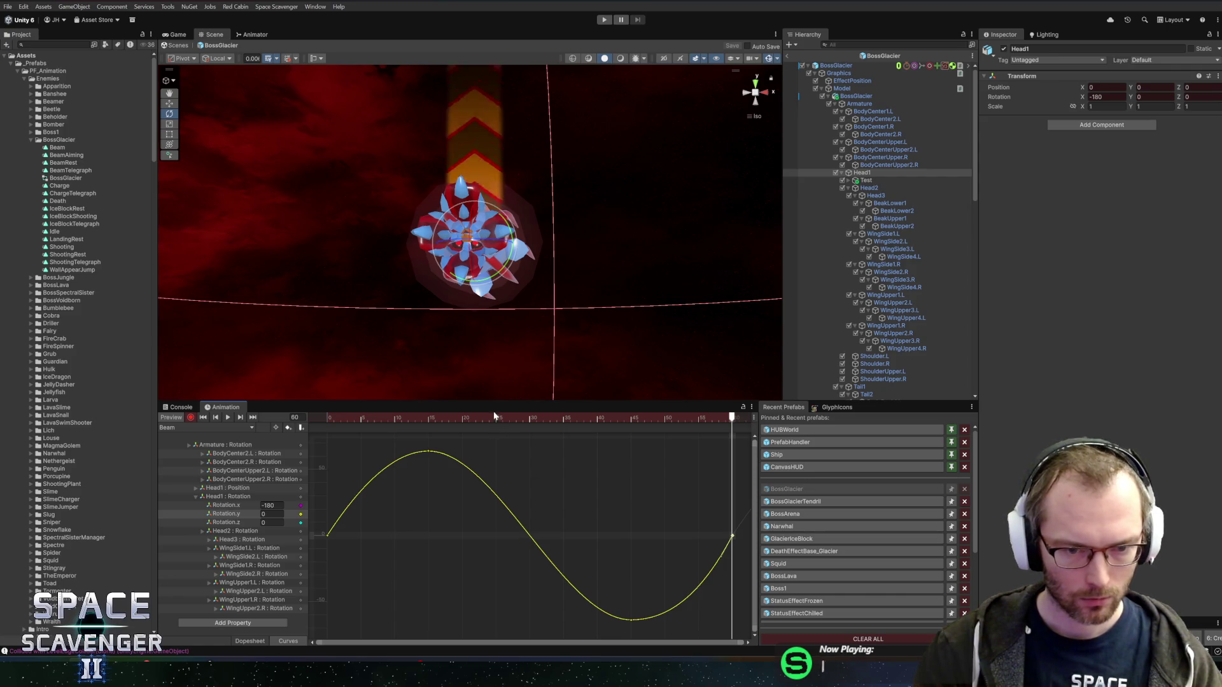
Preview the head swing, turn off Record and start the game.
key(space)
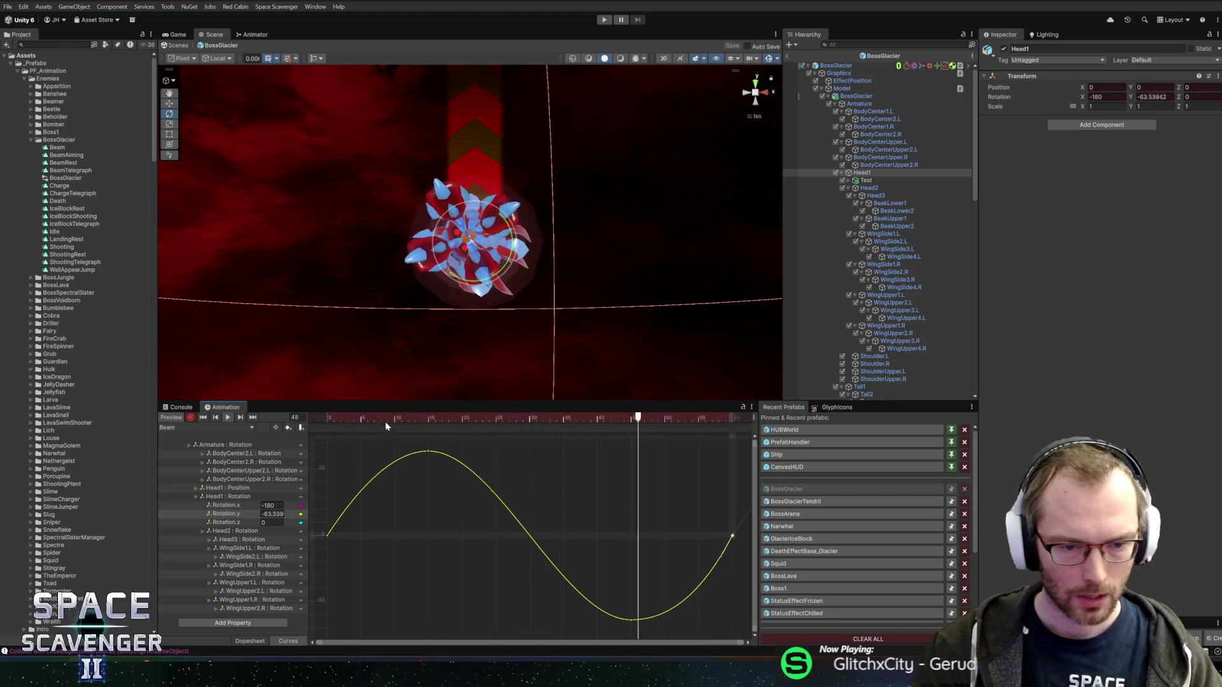
key(space)
click(191, 418)
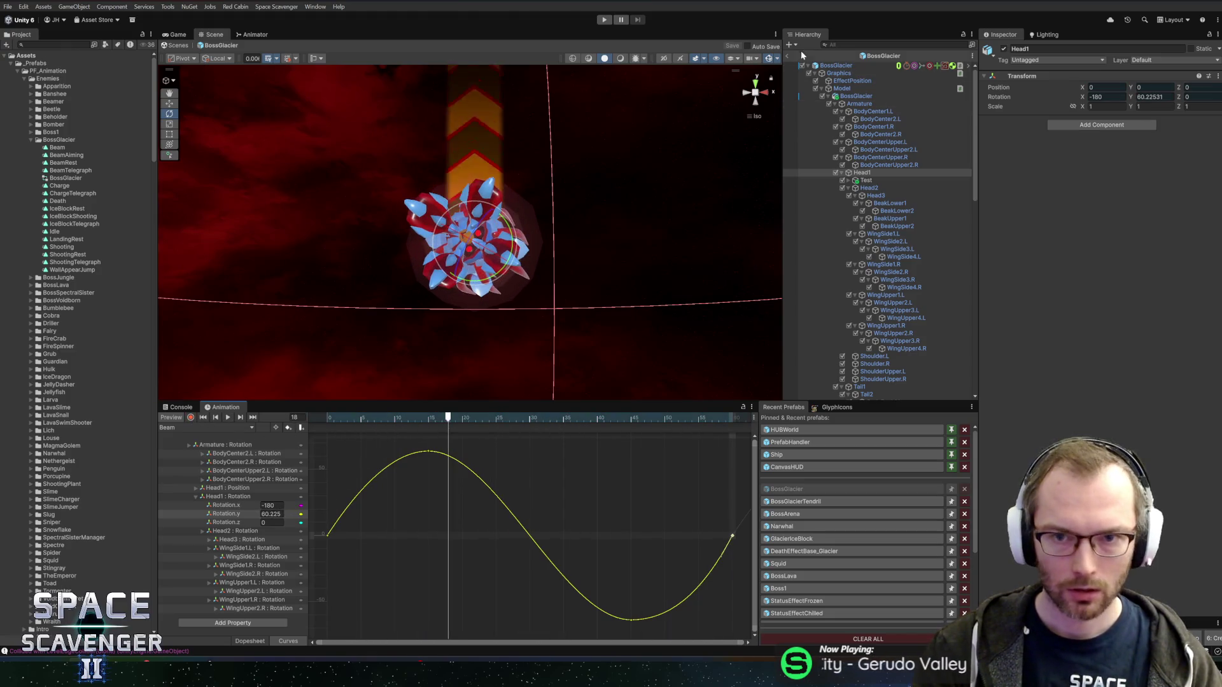
key(ctrl+p)
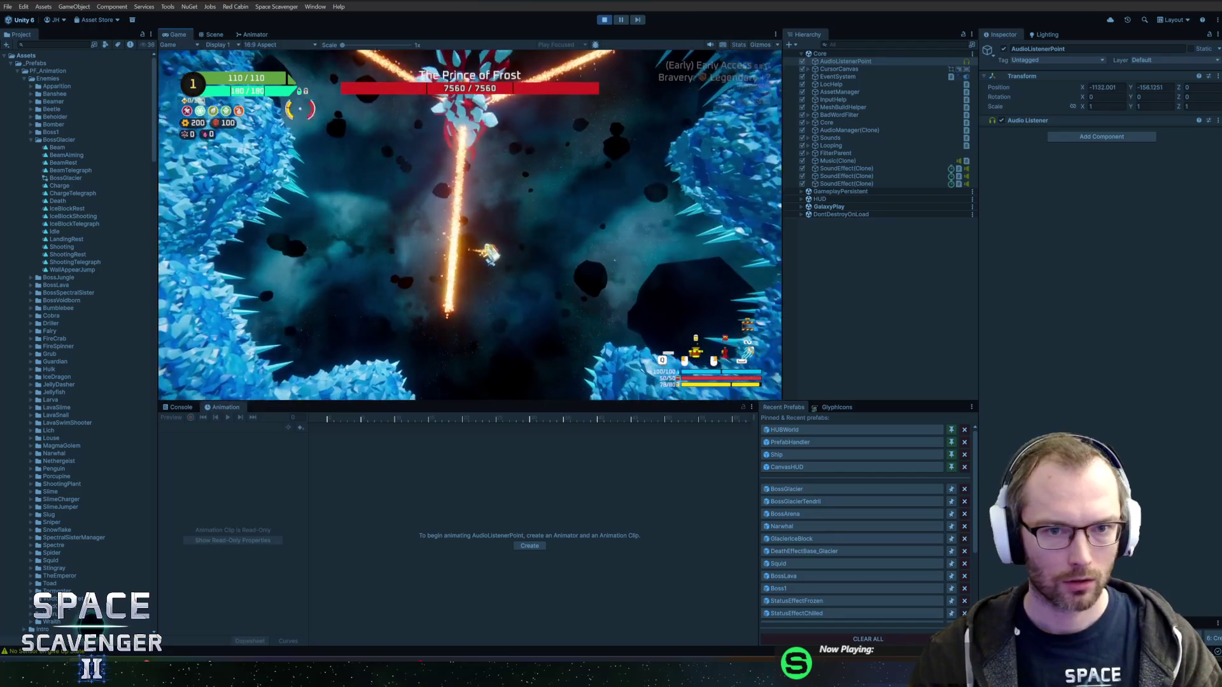
Maximize the Game view to watch The Prince of Frost fire its beams with the head swing.
double_click(175, 34)
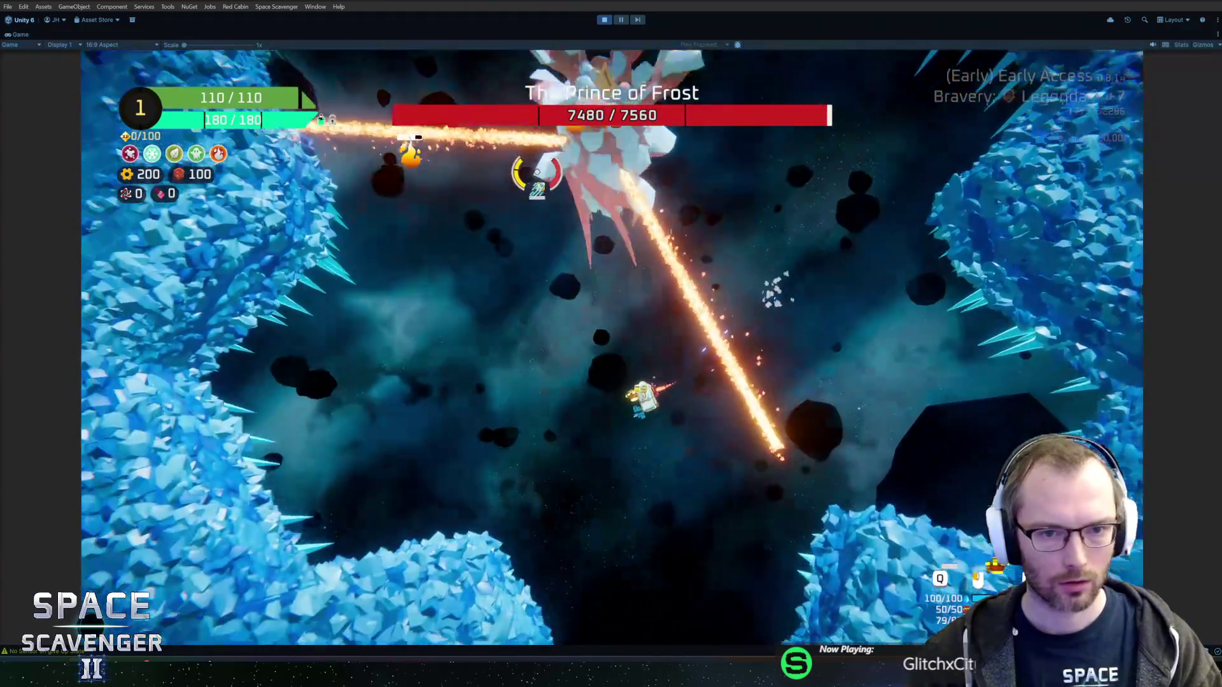
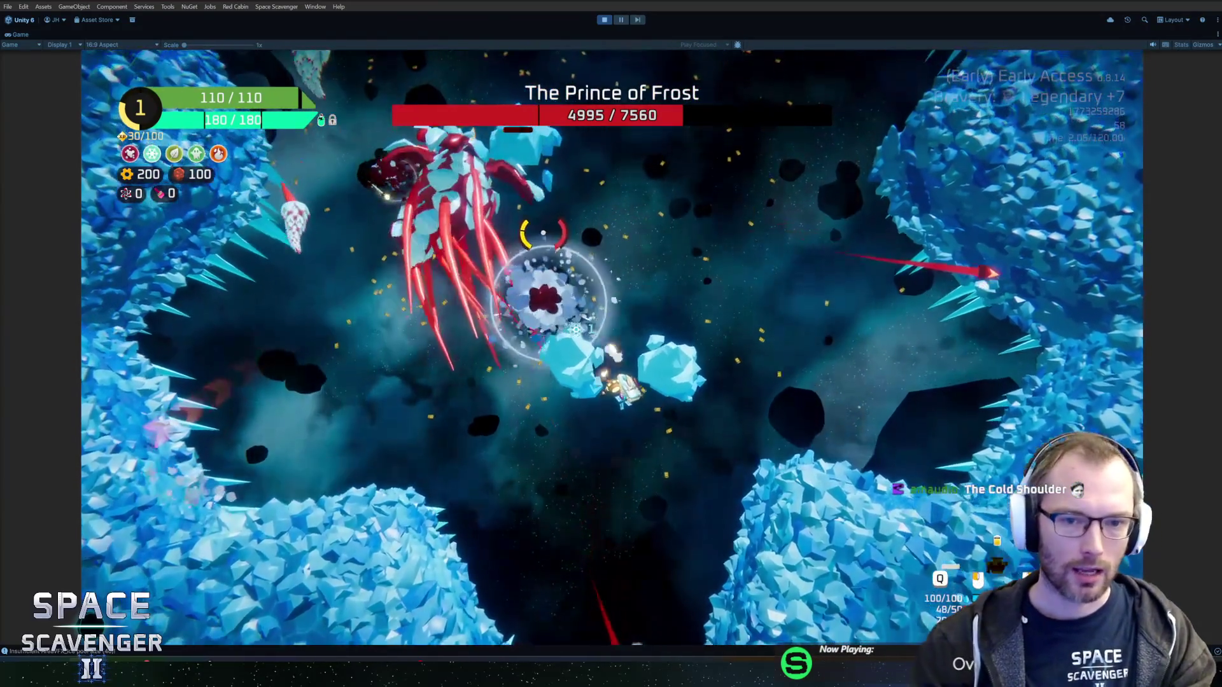
Steer the ship through the Prince of Frost fight until it ranks up to rank 2.
key(w)
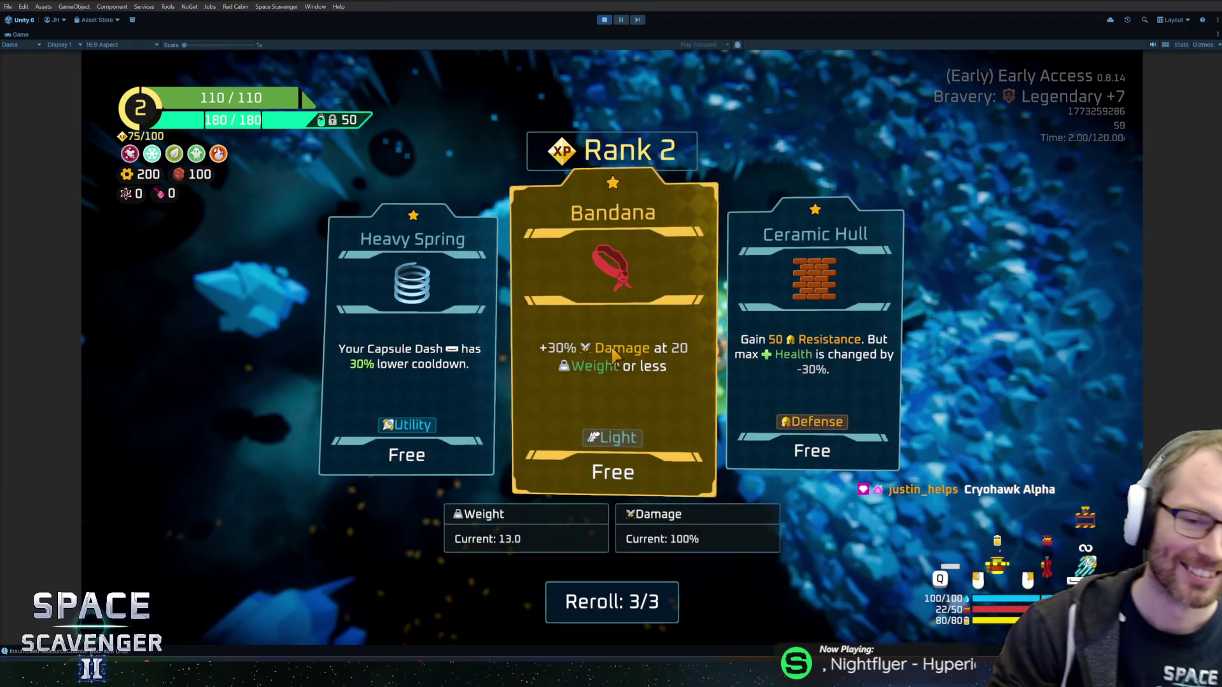
Take the Heavy Spring upgrade, stop the playtest, and switch to Rider.
click(494, 264)
key(d)
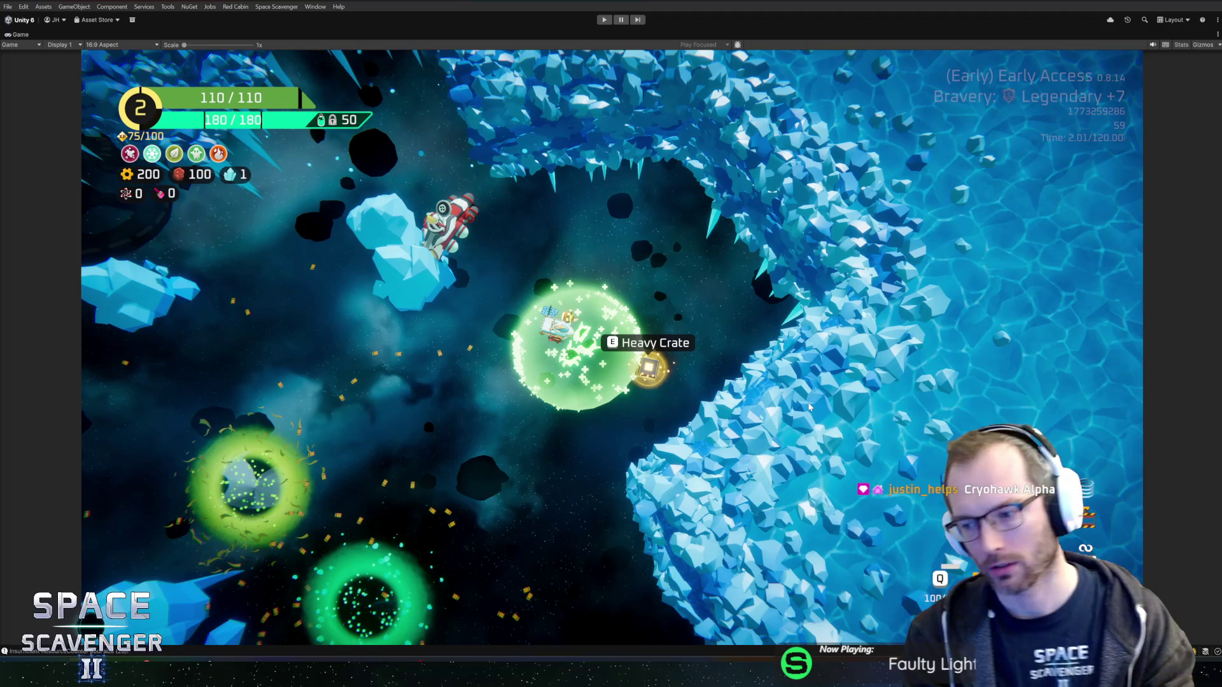
key(ctrl+p)
key(alt+Tab)
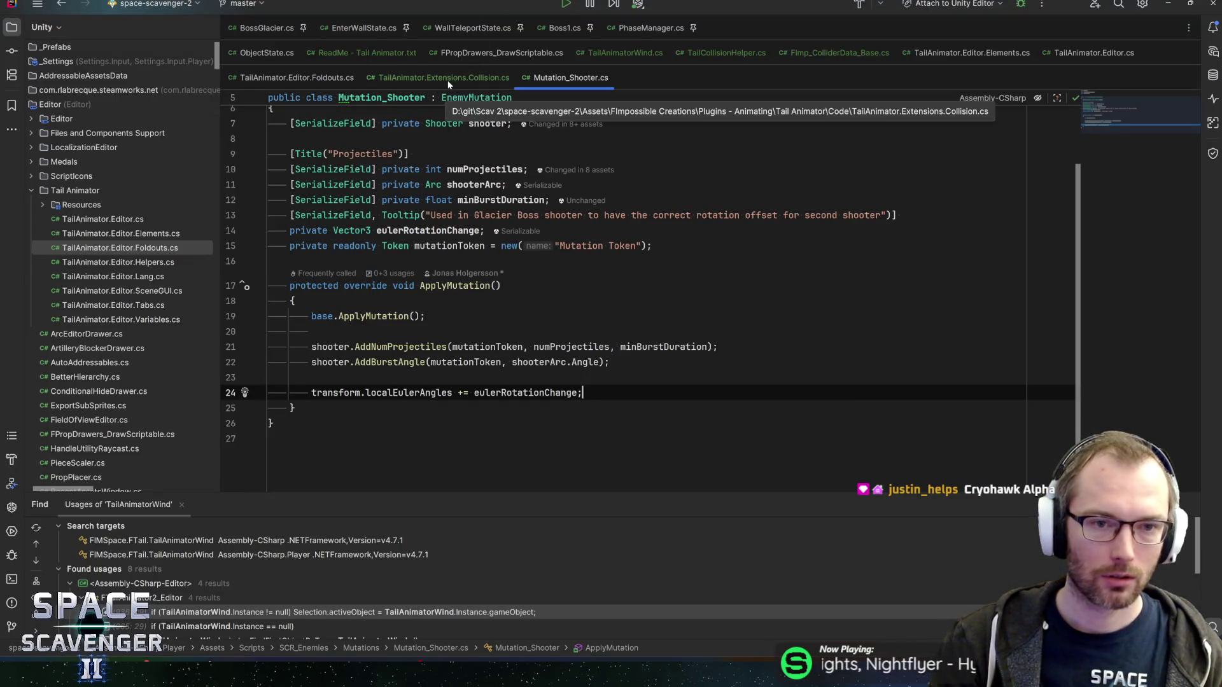
Open BossGlacier.cs and search it for 'die' to find the Die method.
key(ctrl+n)
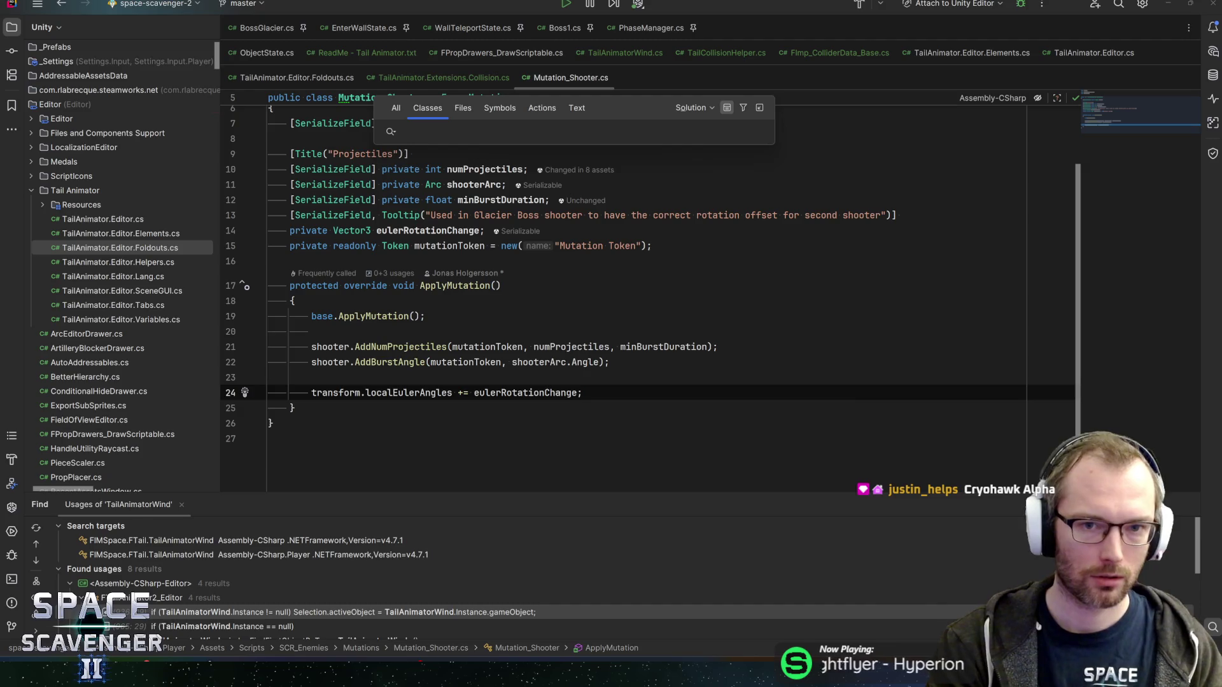
key(Escape)
key(ctrl+Tab)
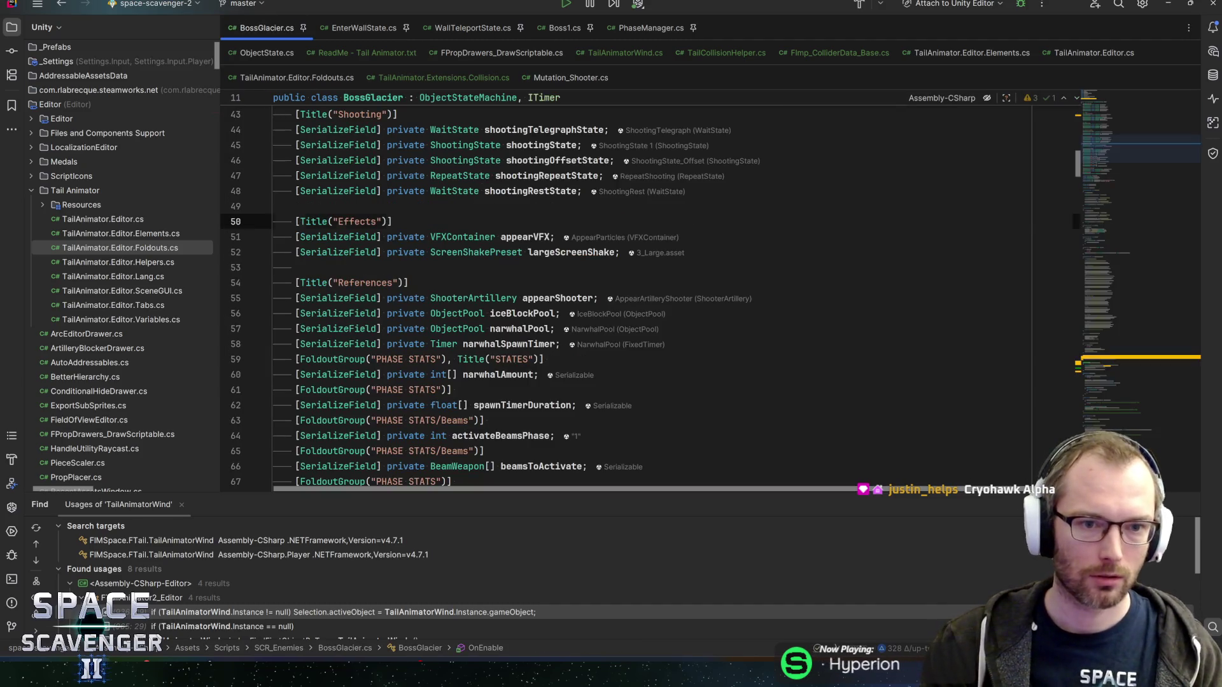
key(ctrl+f)
text(die()
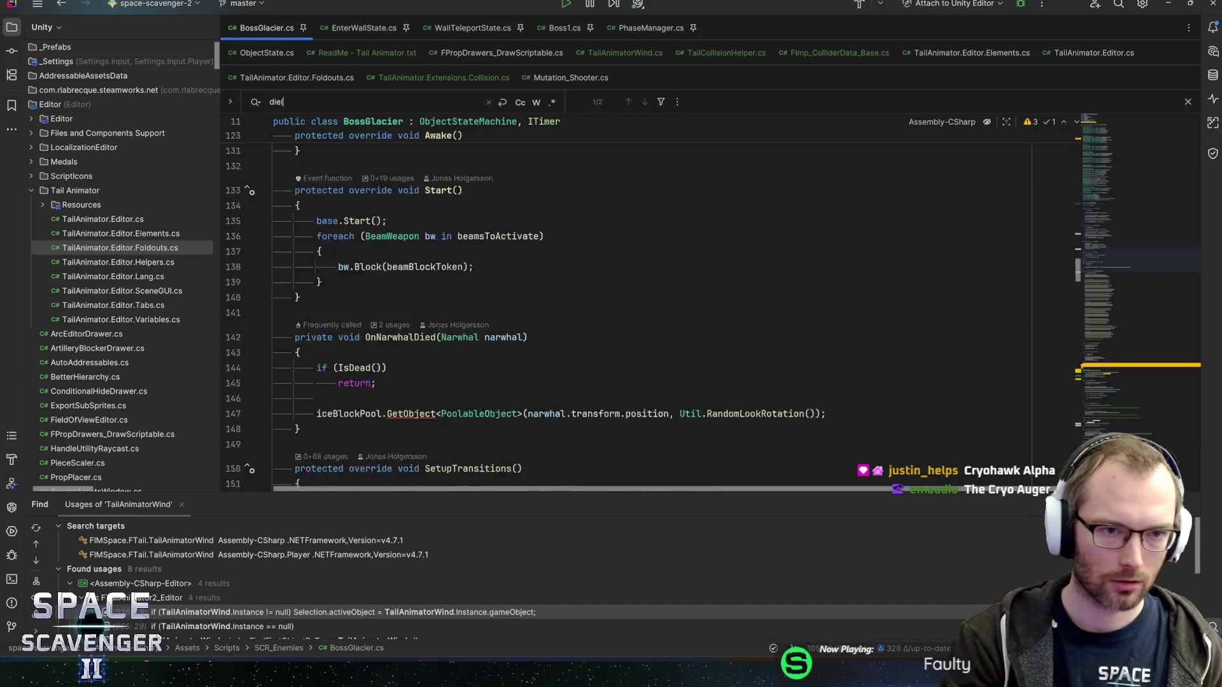
Add narwhalSpawnTimer.Stop(); inside Die() and return to Unity to recompile.
click(316, 329)
key(Return)
text(timer)
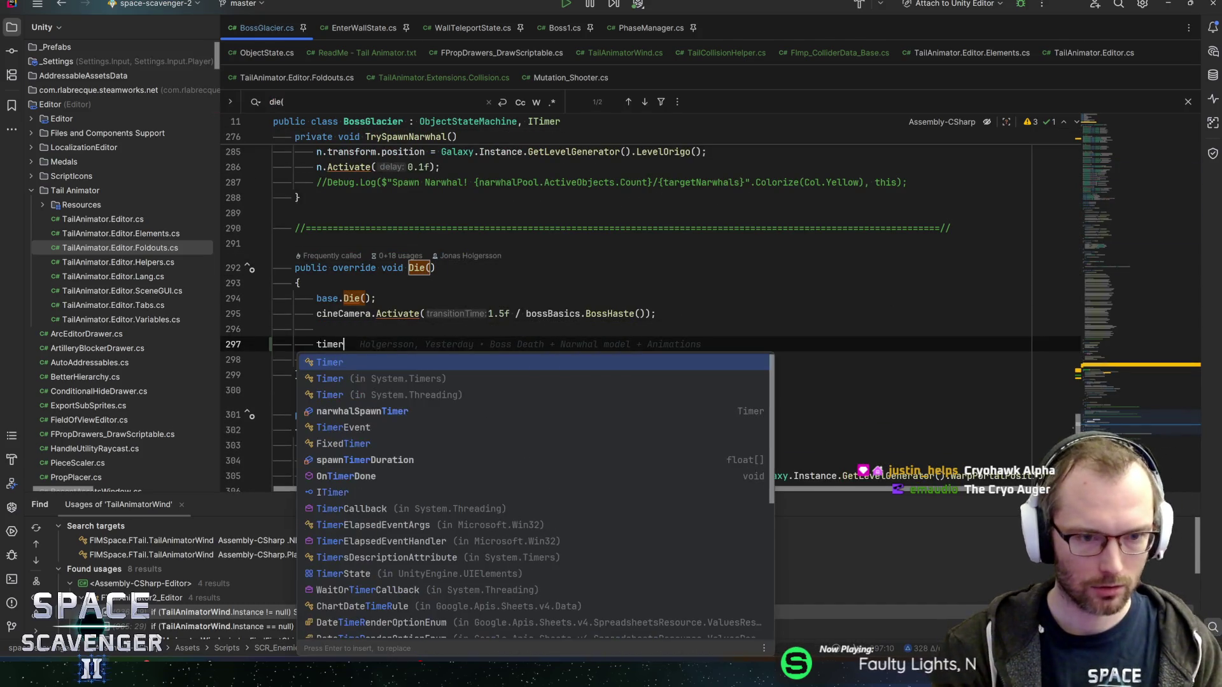
key(Down)
key(Down)
key(Return)
text(.sto)
key(Return)
text(;)
key(End)
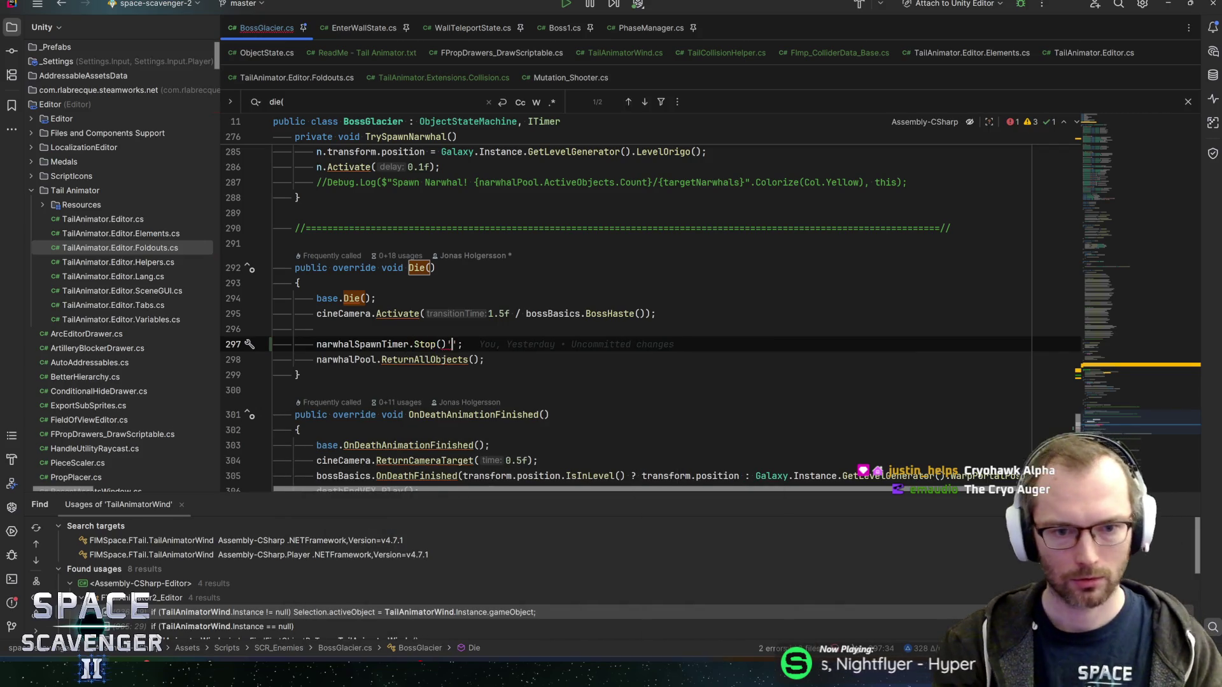
key(alt+Tab)
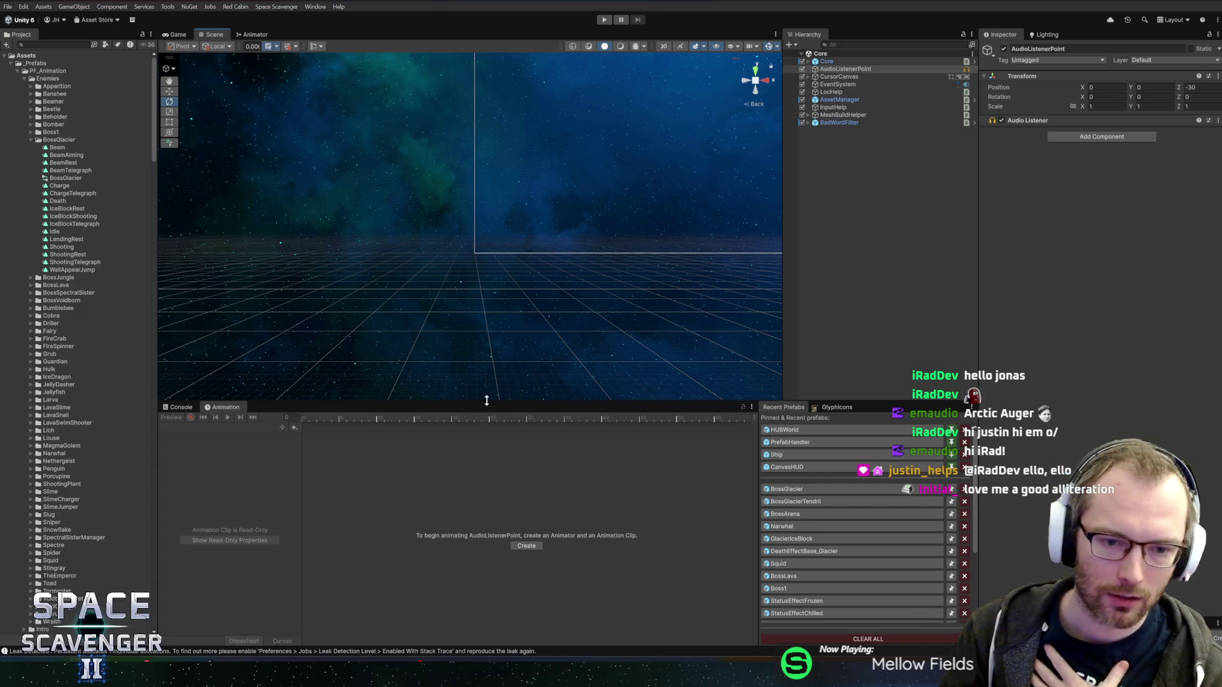
Open the BossGlacier prefab and preview its BeamAiming and BeamTelegraph clip poses.
drag(486, 400, 488, 420)
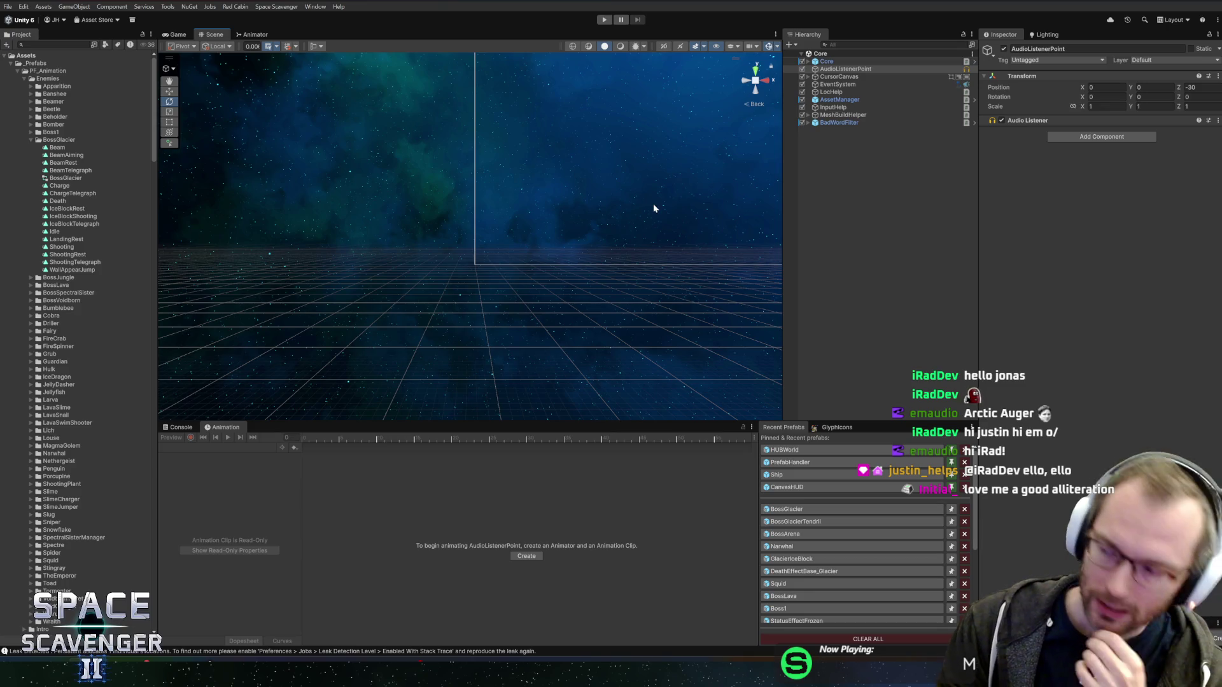
click(786, 509)
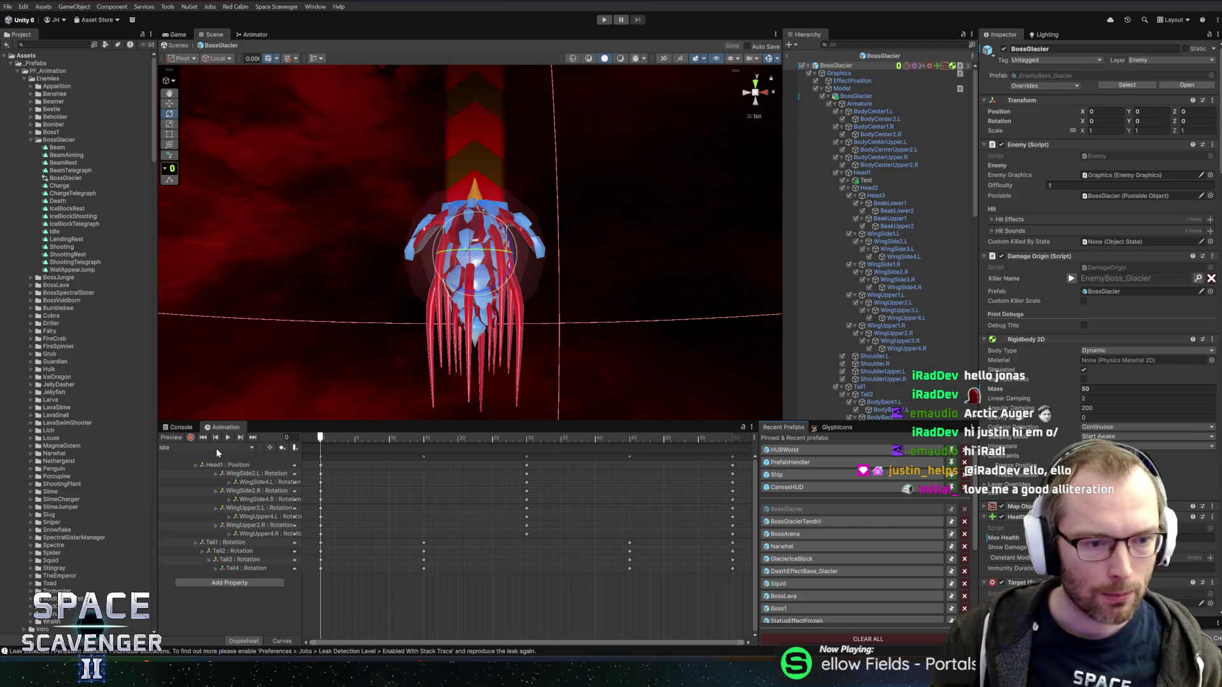
click(220, 450)
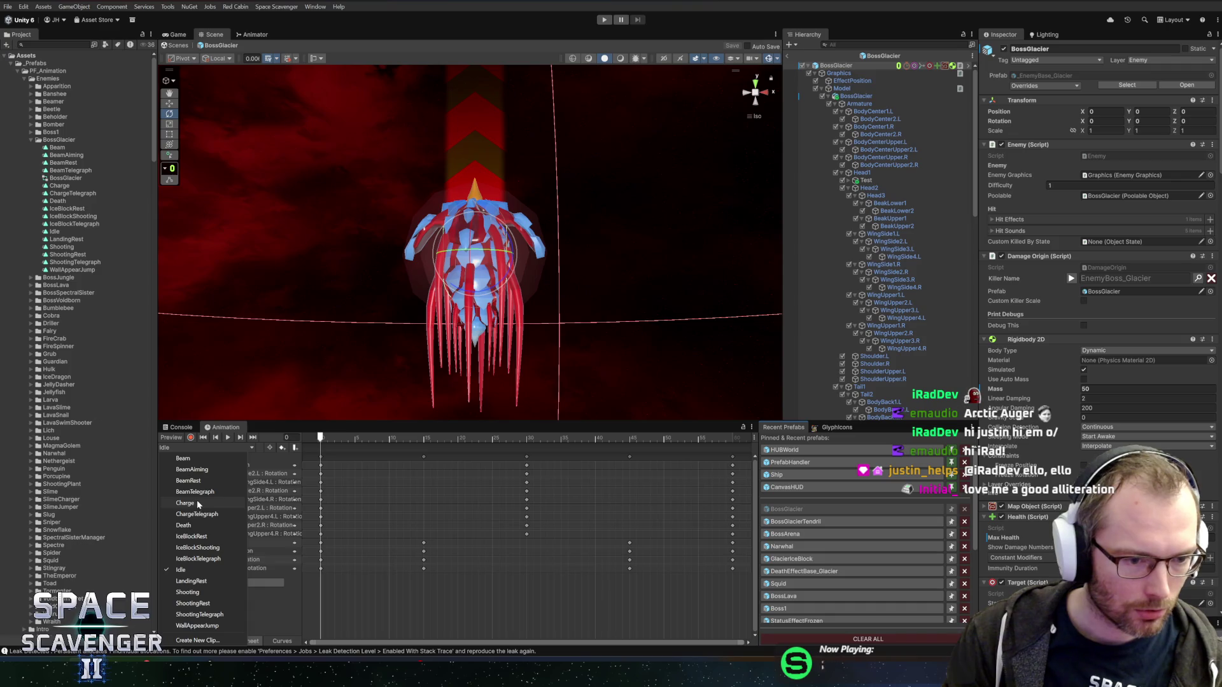
click(64, 155)
click(64, 155)
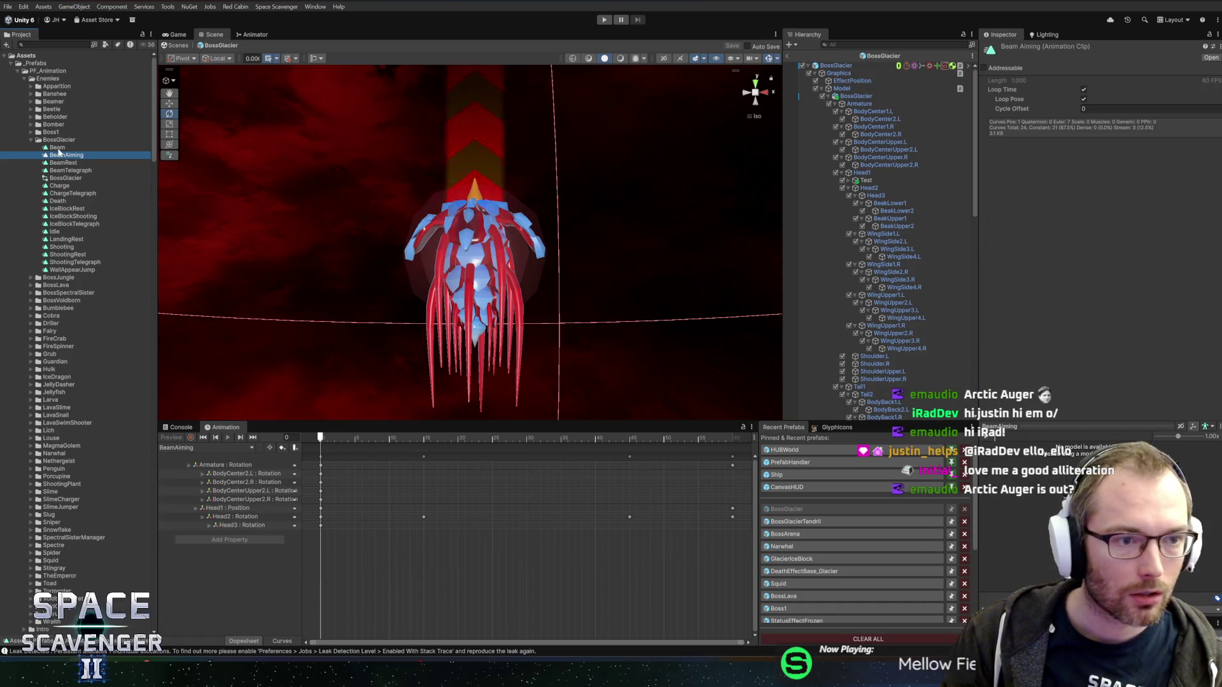
click(67, 171)
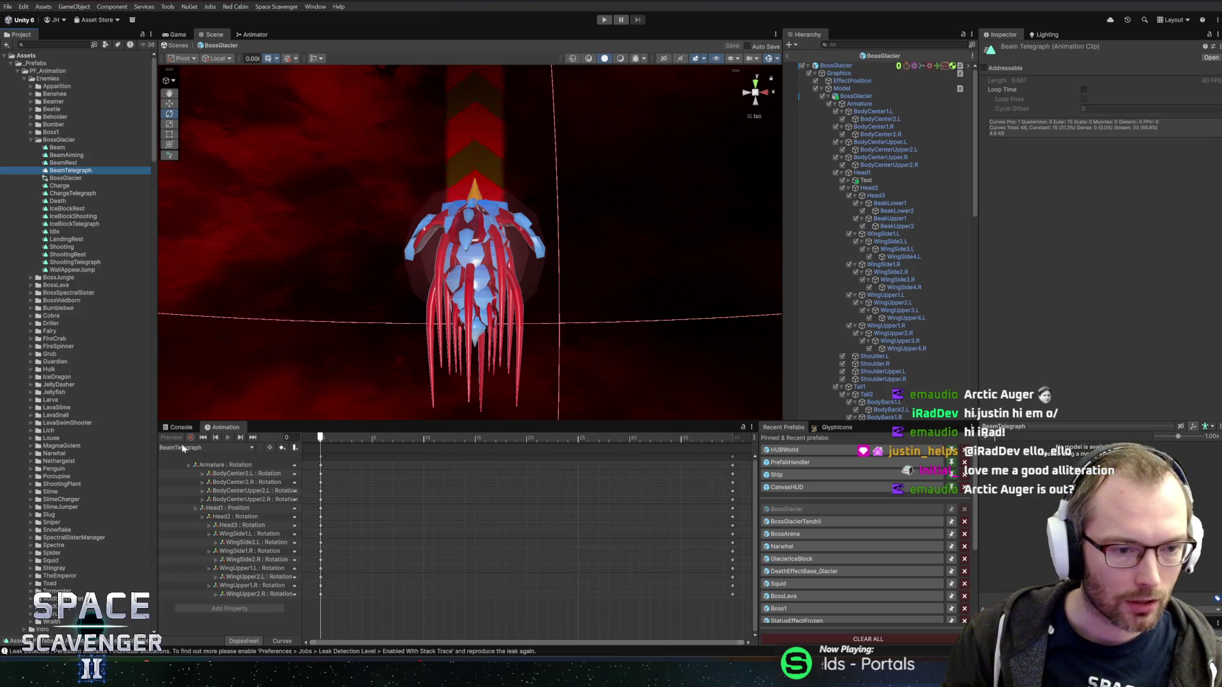
drag(330, 438, 738, 458)
scroll(479, 526, down, 5)
scroll(454, 522, down, 1)
drag(379, 439, 332, 439)
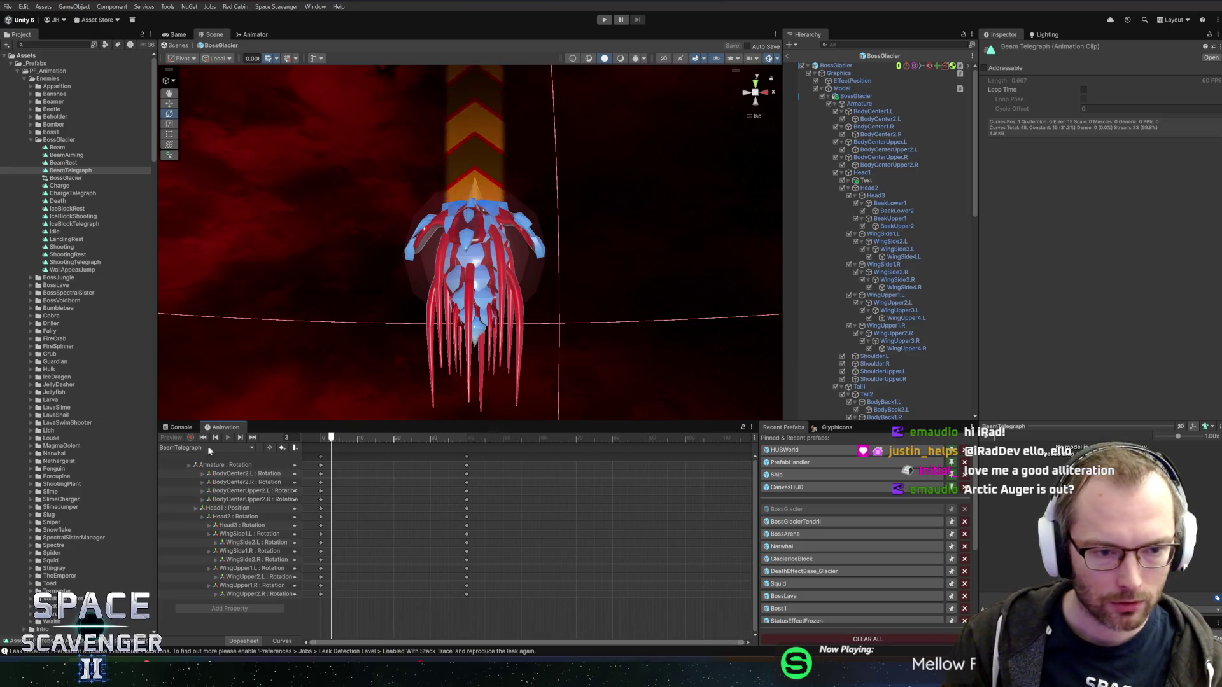
Select the BossGlacier root and load the BeamTelegraph clip for editing.
click(851, 73)
click(838, 65)
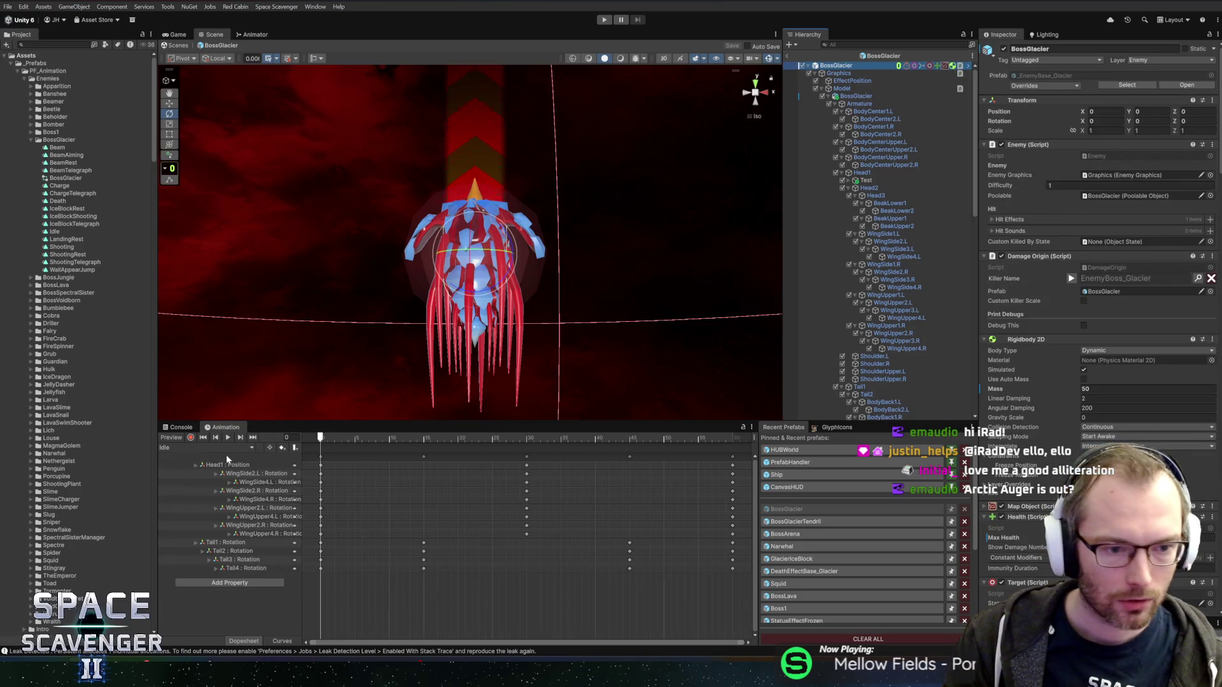
click(197, 448)
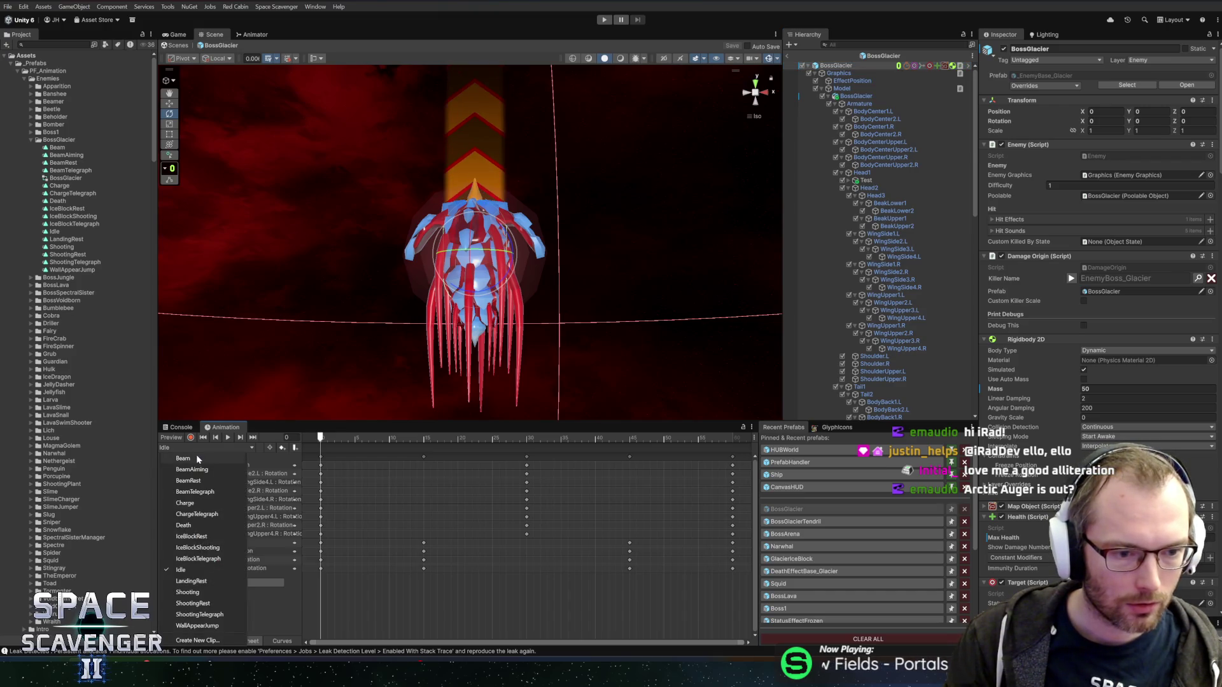
click(199, 492)
scroll(430, 495, down, 3)
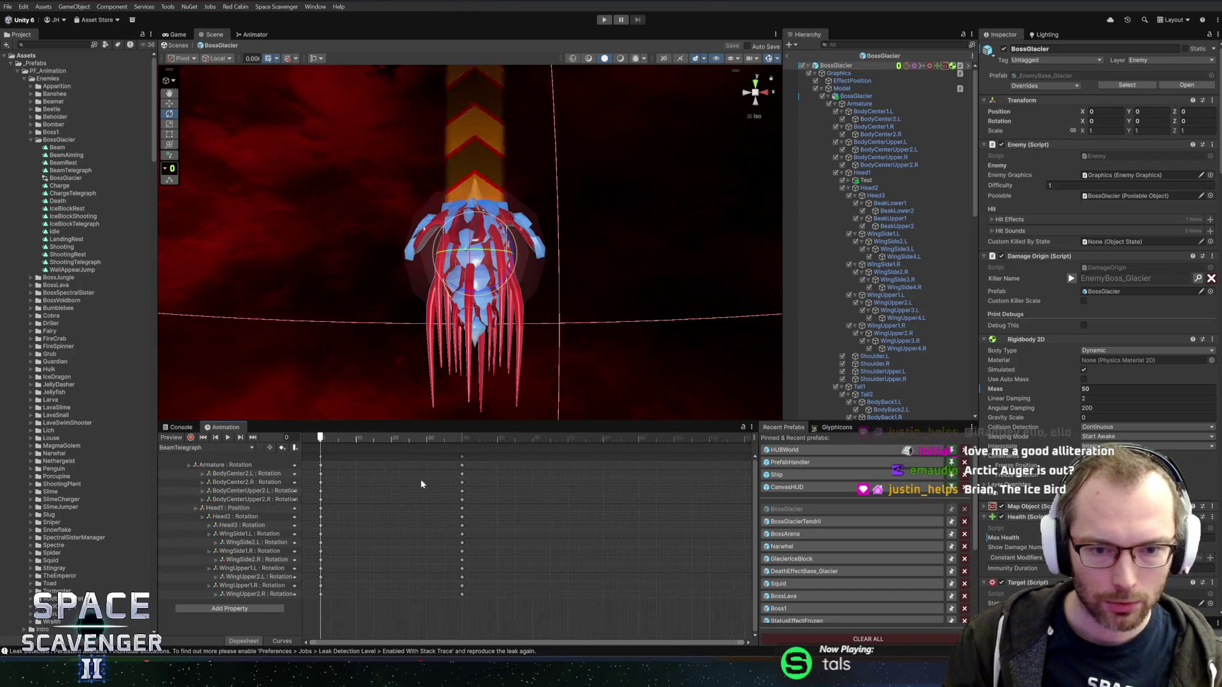
scroll(906, 300, down, 5)
scroll(896, 296, down, 5)
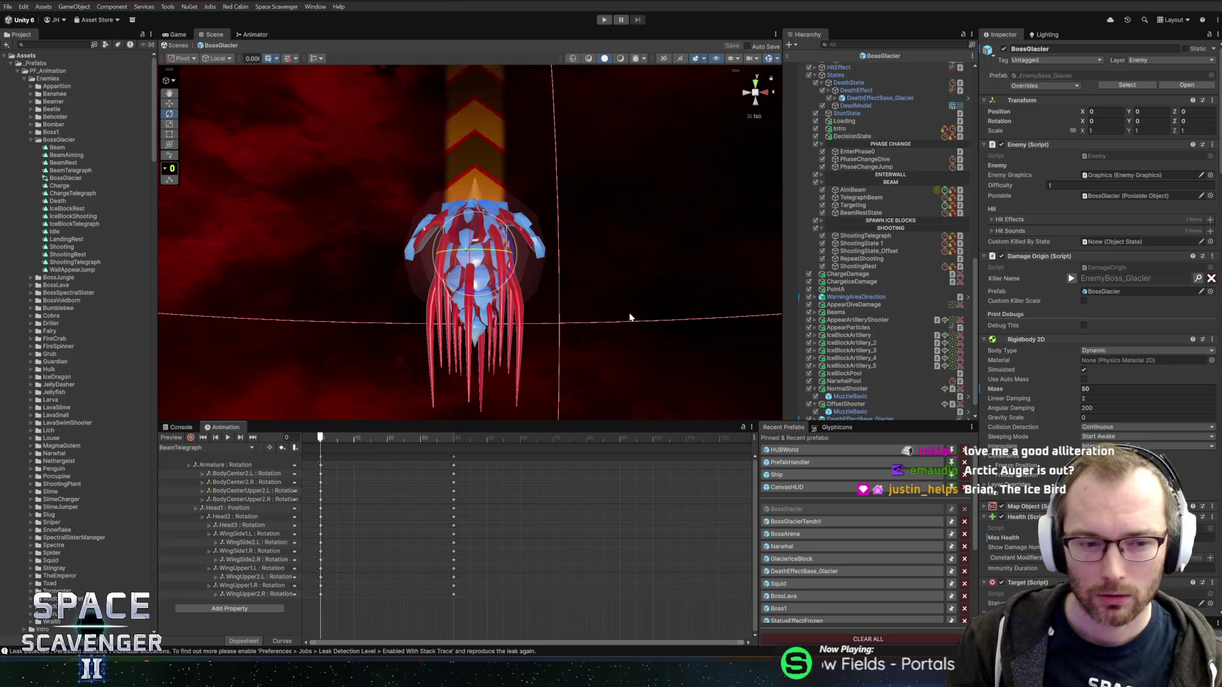
Move the wing and body keyframes from frame 40 to about 91, preview, and select TelegraphBeam.
mouse_move(350, 529)
mouse_down()
mouse_move(428, 586)
mouse_move(525, 612)
mouse_up()
mouse_move(453, 538)
mouse_down()
mouse_move(664, 538)
mouse_move(620, 538)
mouse_up()
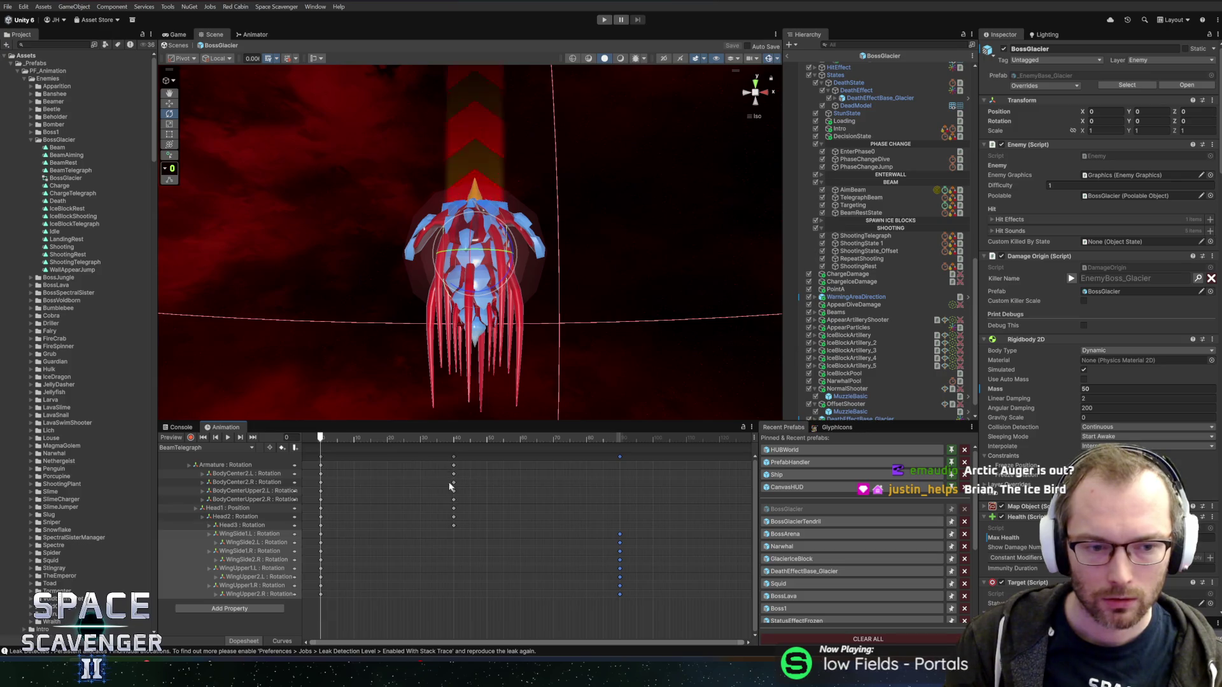
mouse_move(464, 460)
mouse_down()
mouse_move(426, 500)
mouse_move(620, 469)
mouse_up()
drag(506, 438, 340, 456)
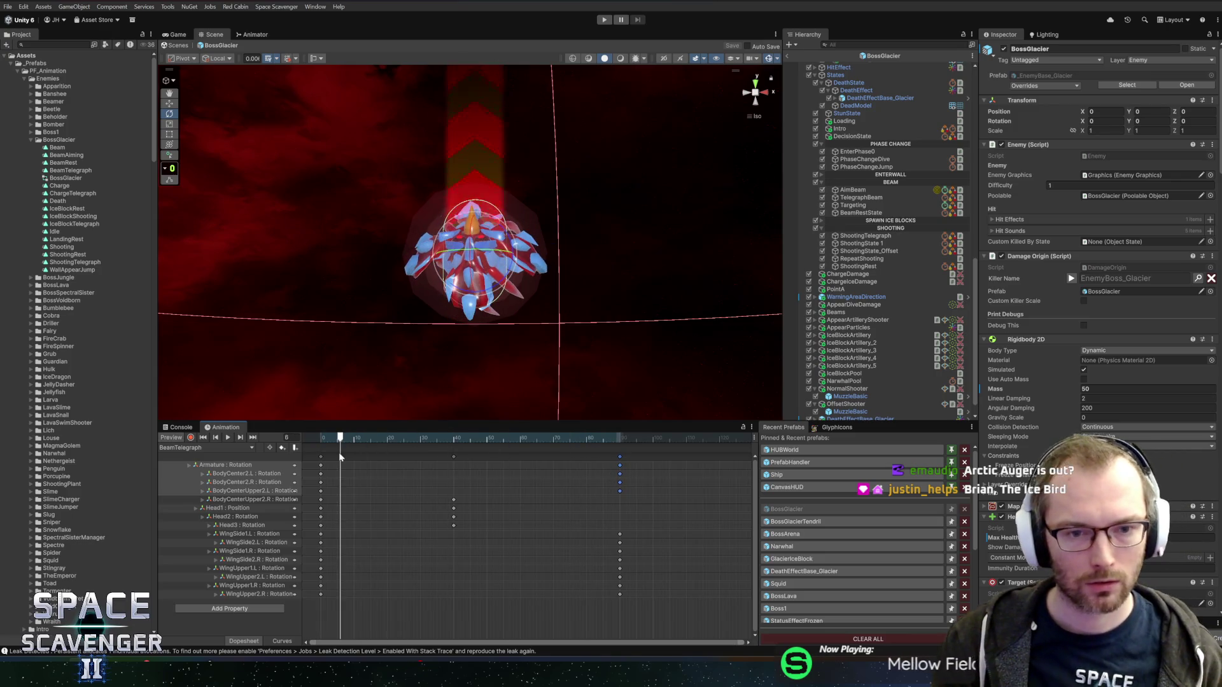
click(228, 437)
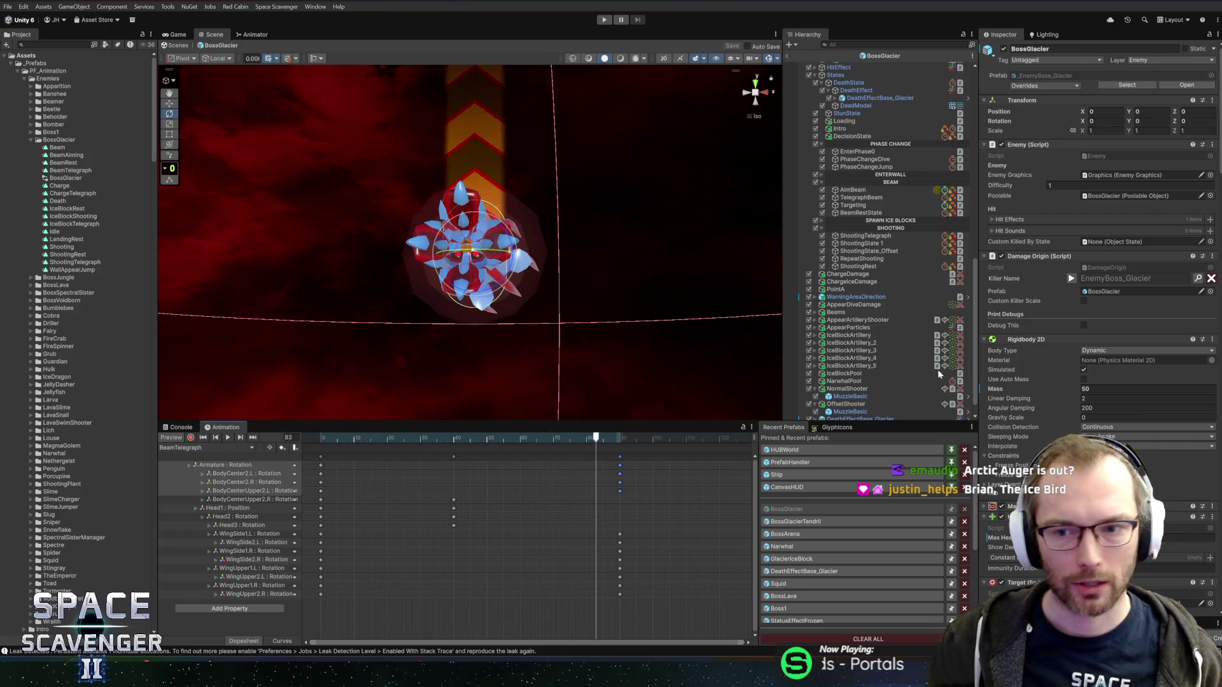
click(879, 199)
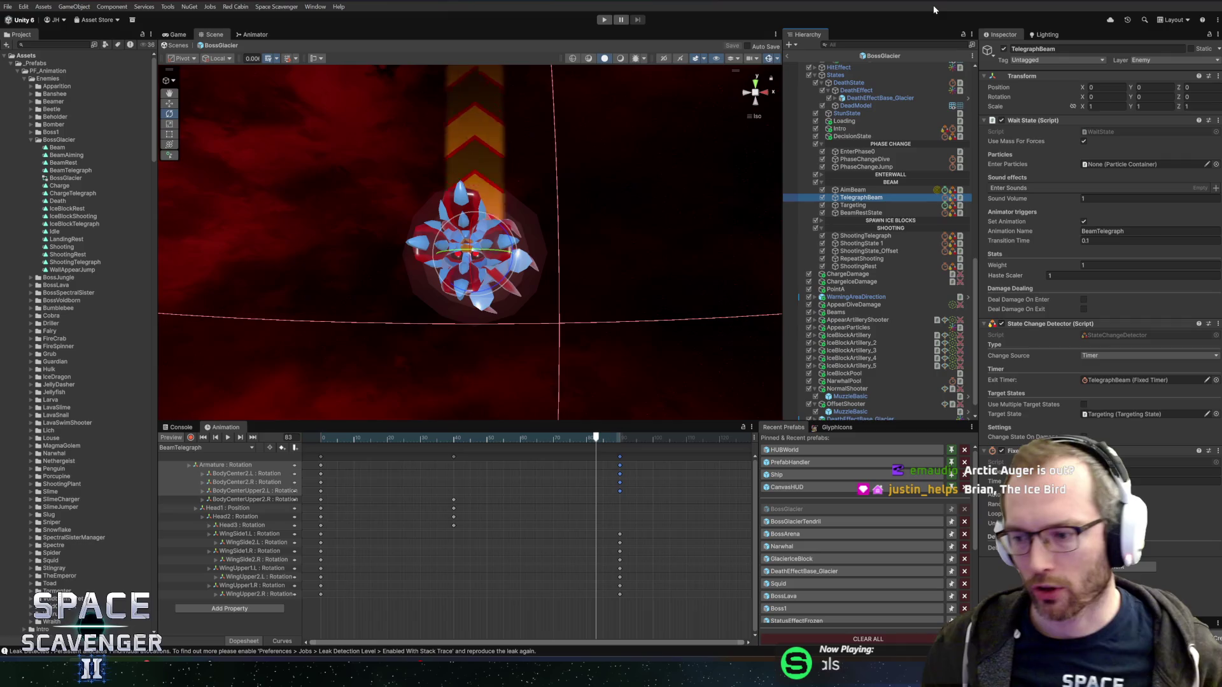
Switch to the browser and scroll through the DuckDuckGo results for 'auger'.
key(alt+Tab)
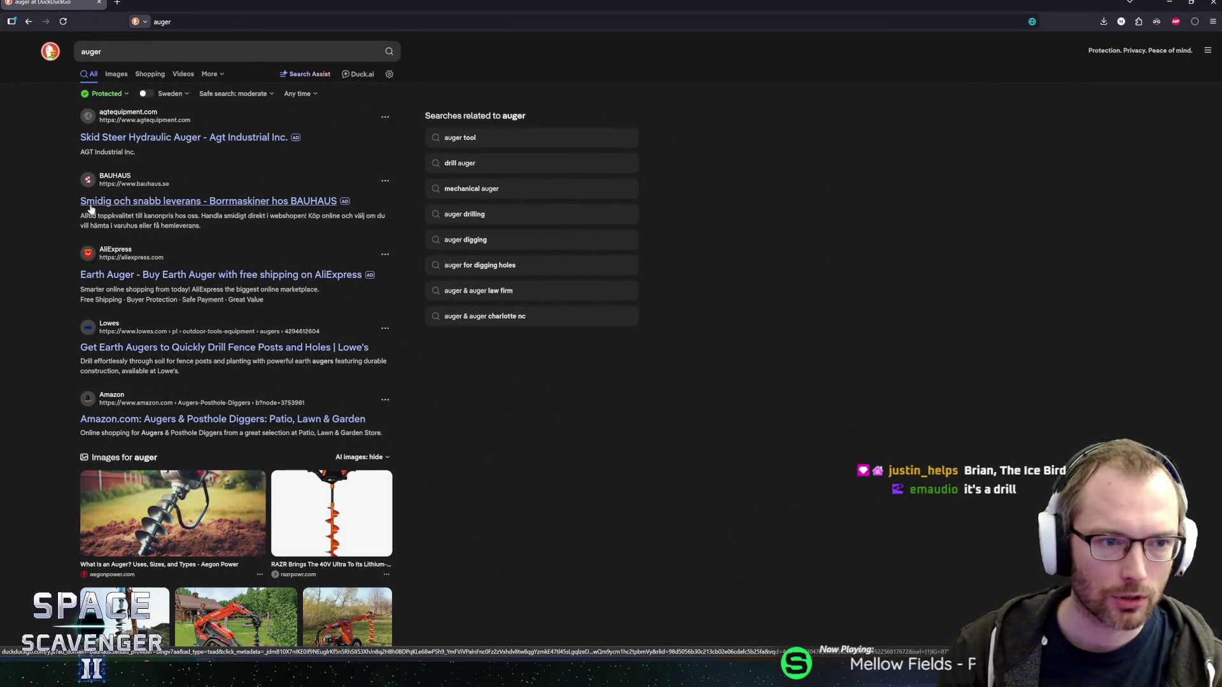
scroll(55, 361, down, 6)
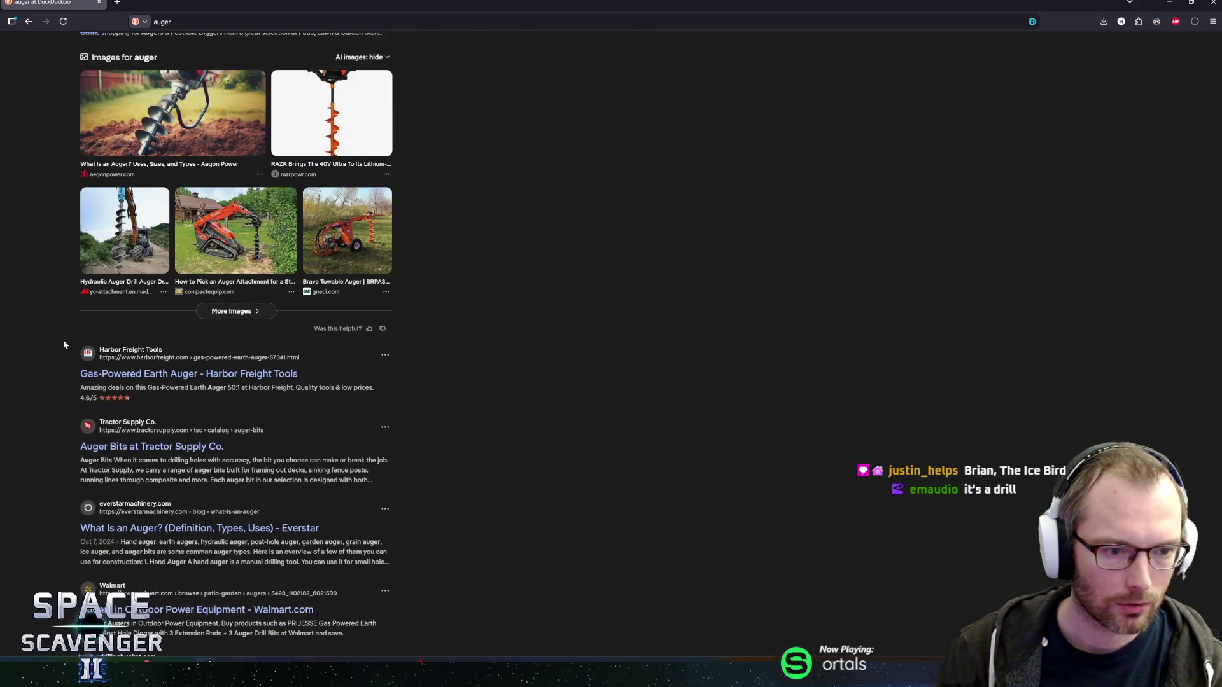
scroll(64, 342, up, 6)
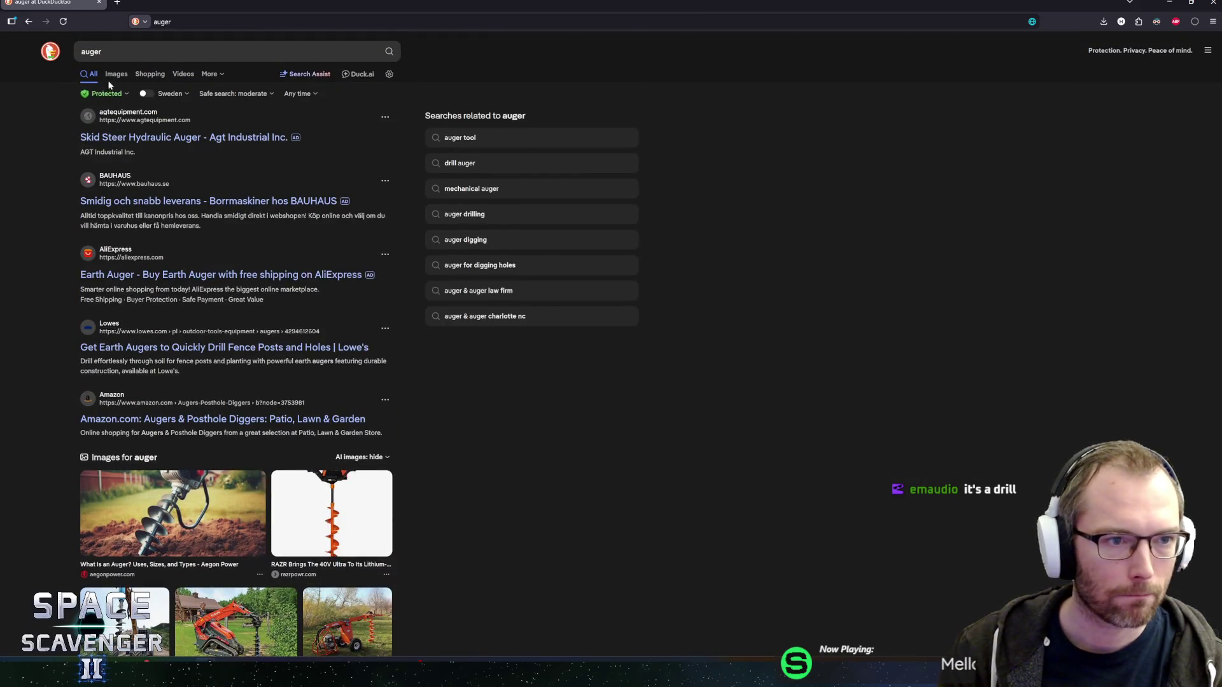
Switch the 'auger' search to image results.
click(115, 74)
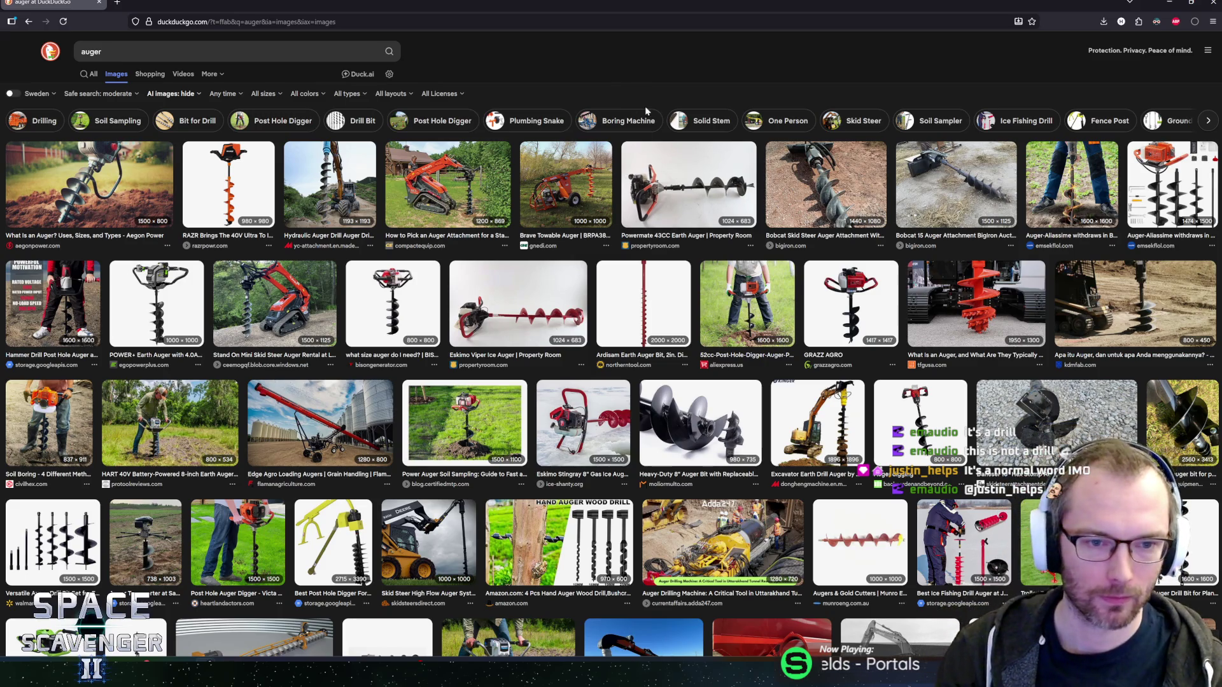
scroll(352, 266, down, 3)
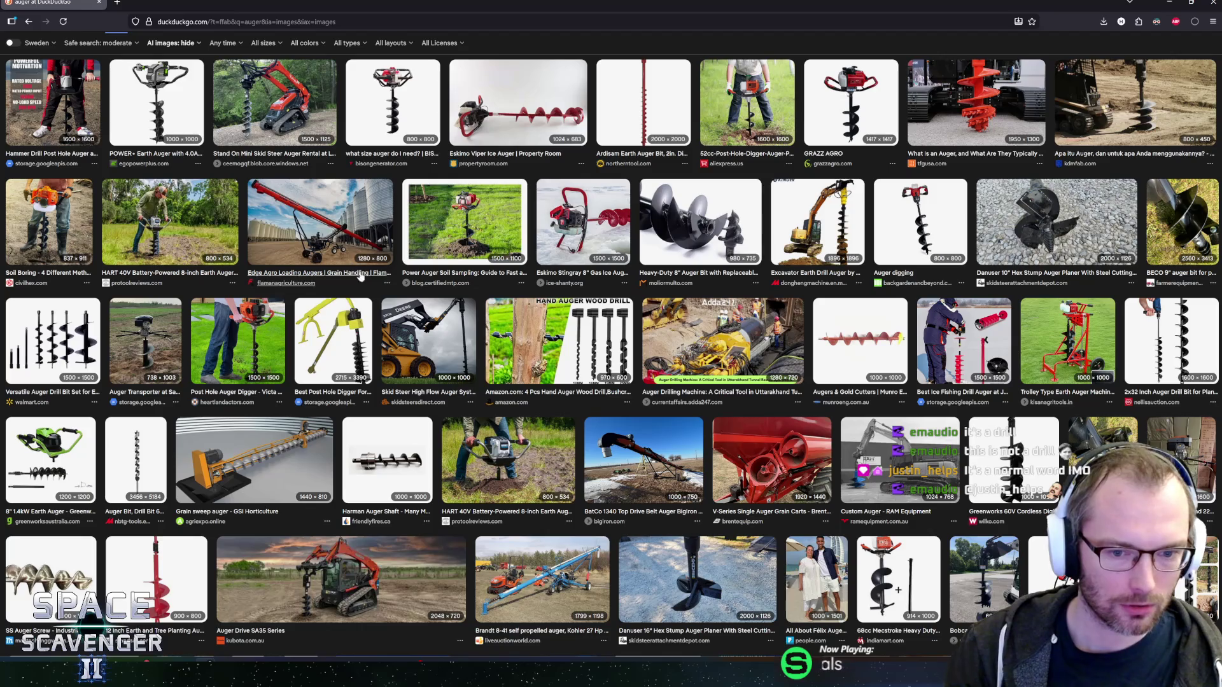
scroll(421, 348, down, 4)
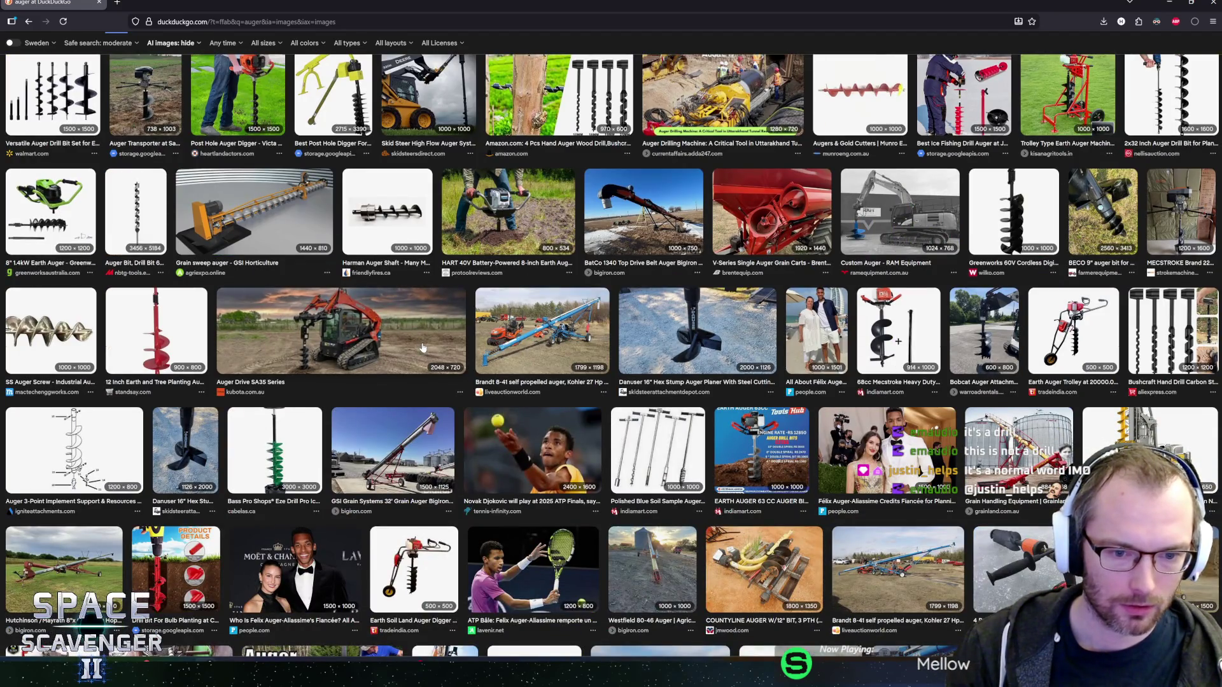
scroll(421, 348, up, 7)
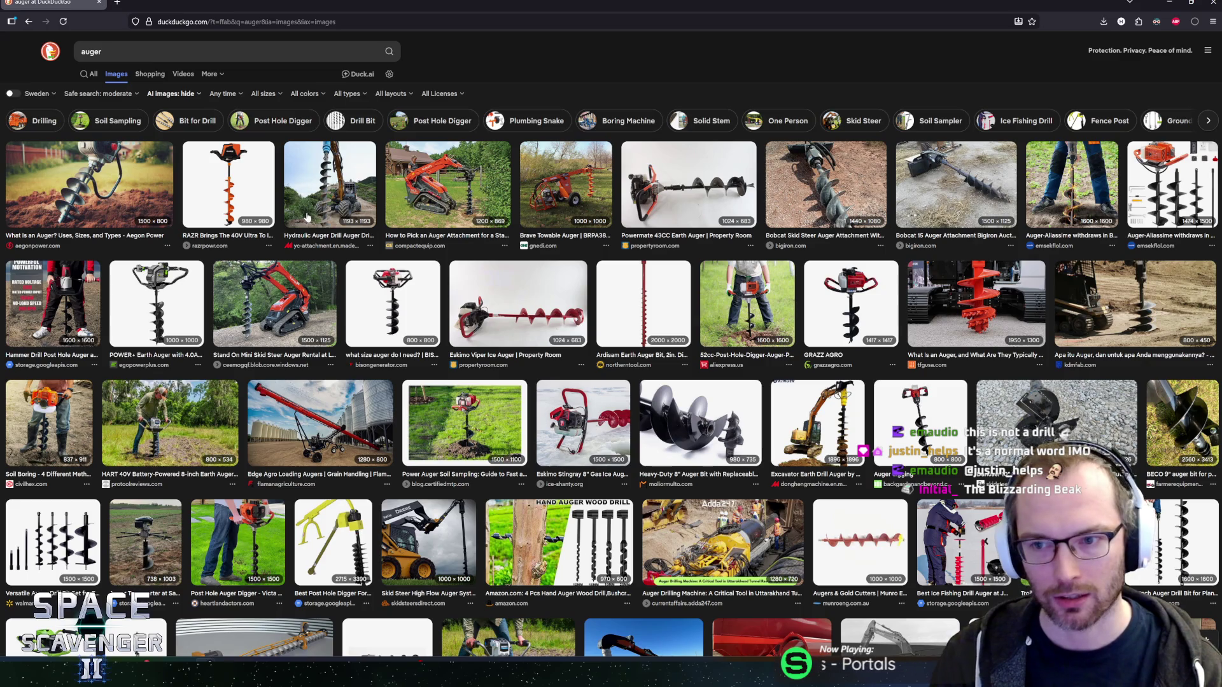
scroll(353, 290, down, 1)
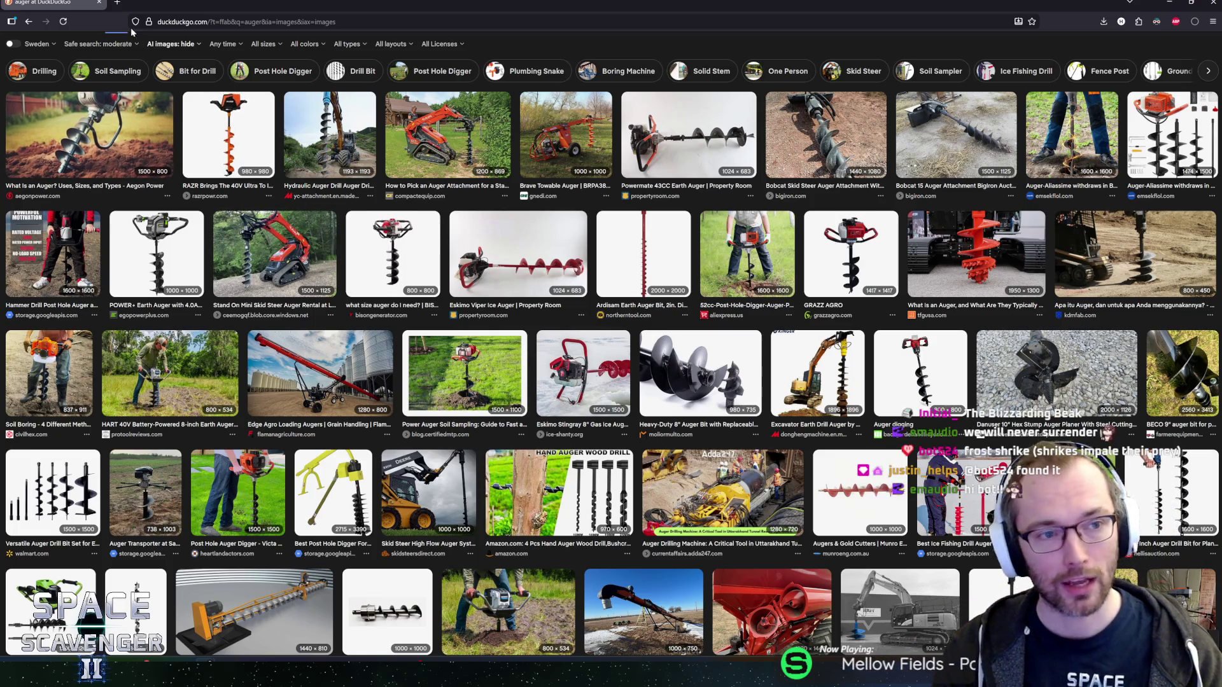
scroll(166, 49, up, 2)
Replace the search with 'shrike'.
click(91, 51)
text(shrike)
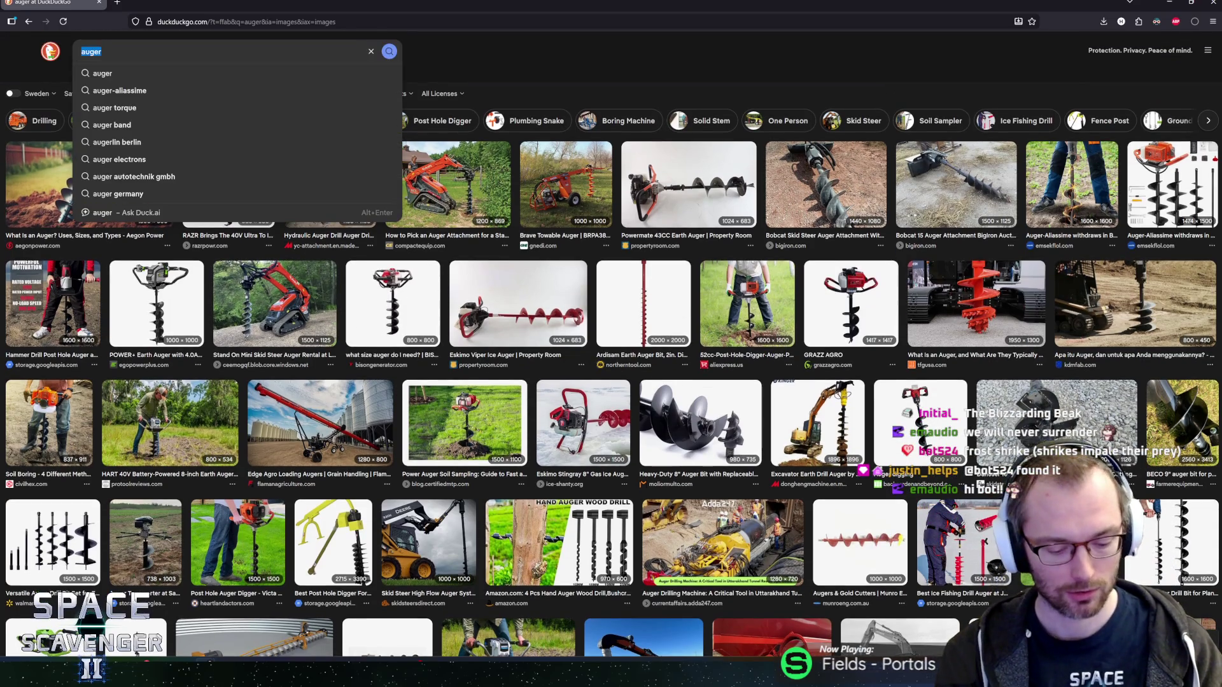
key(Return)
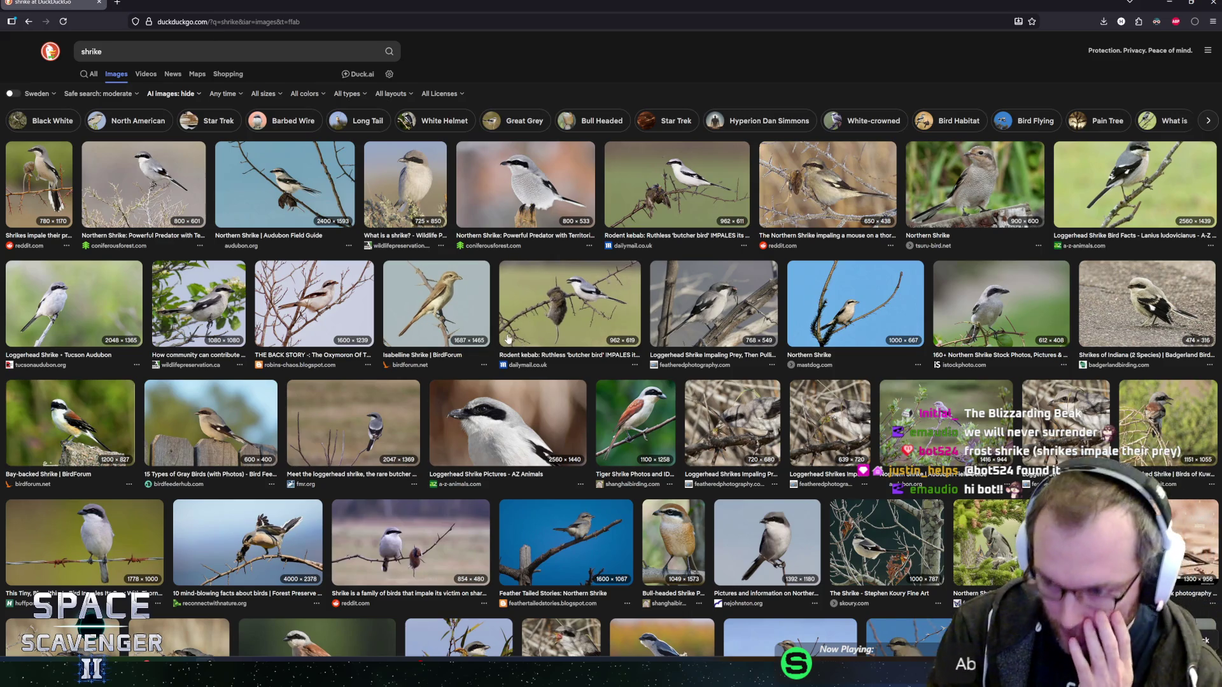
Preview several shrike photos, including impaled prey and Northern Shrike, then browse the grid.
scroll(413, 229, down, 2)
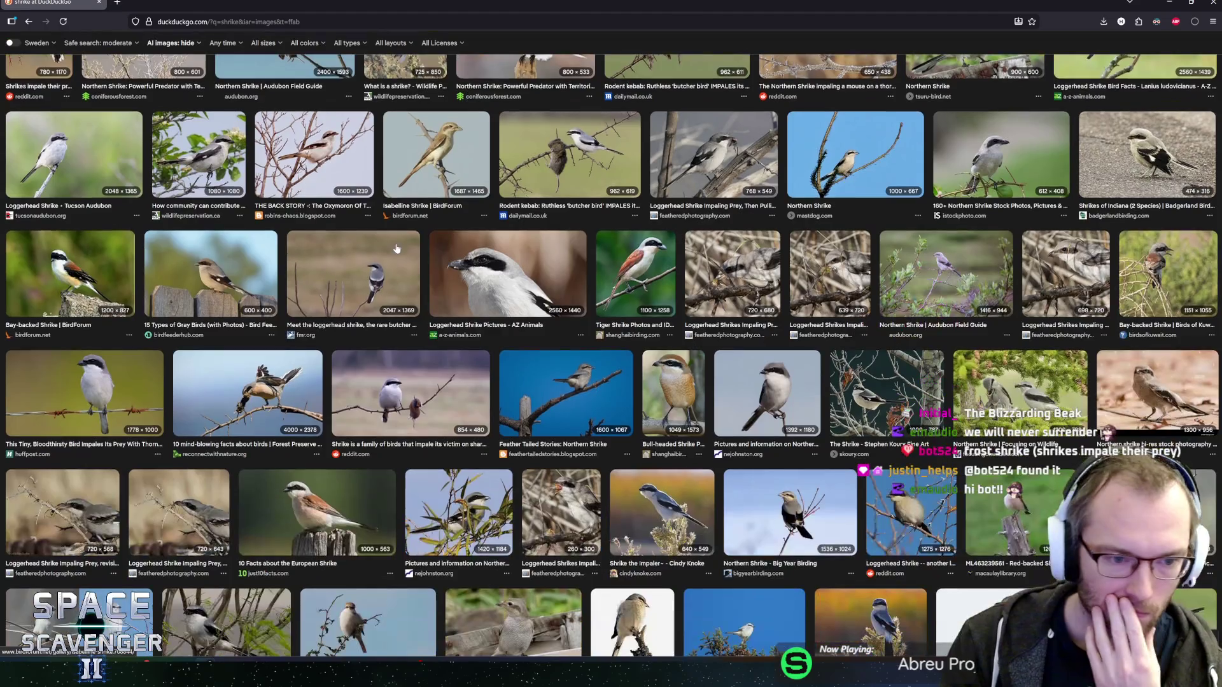
click(271, 417)
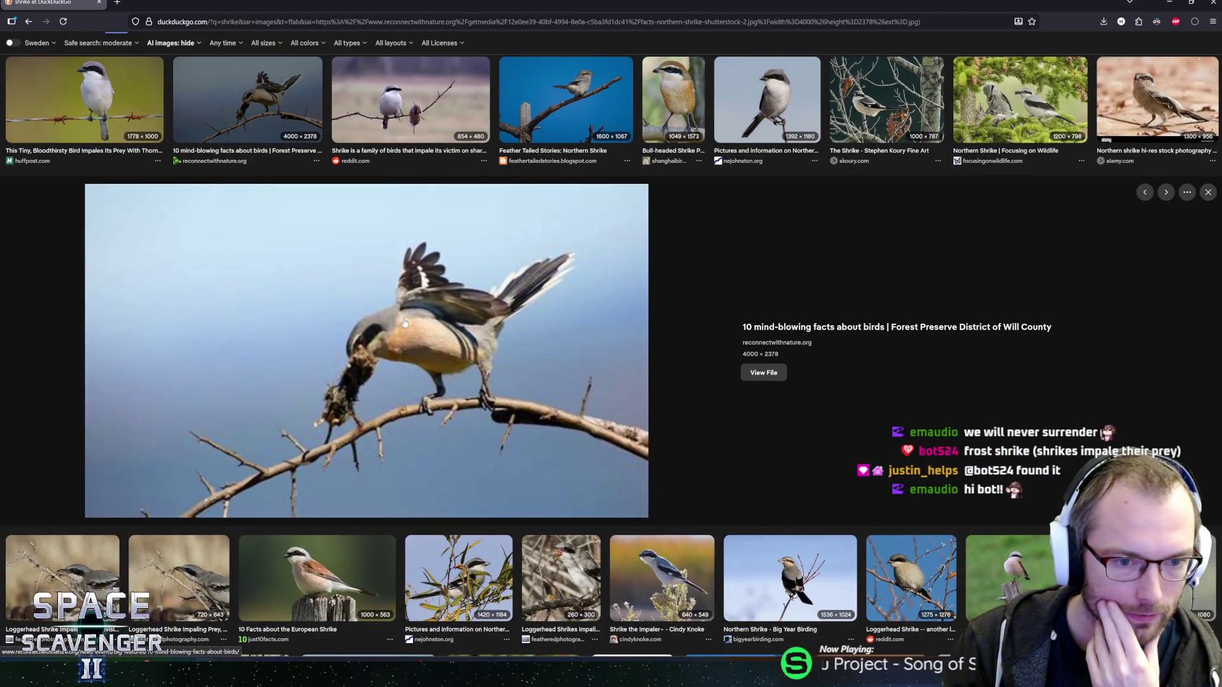
scroll(400, 325, up, 4)
click(374, 356)
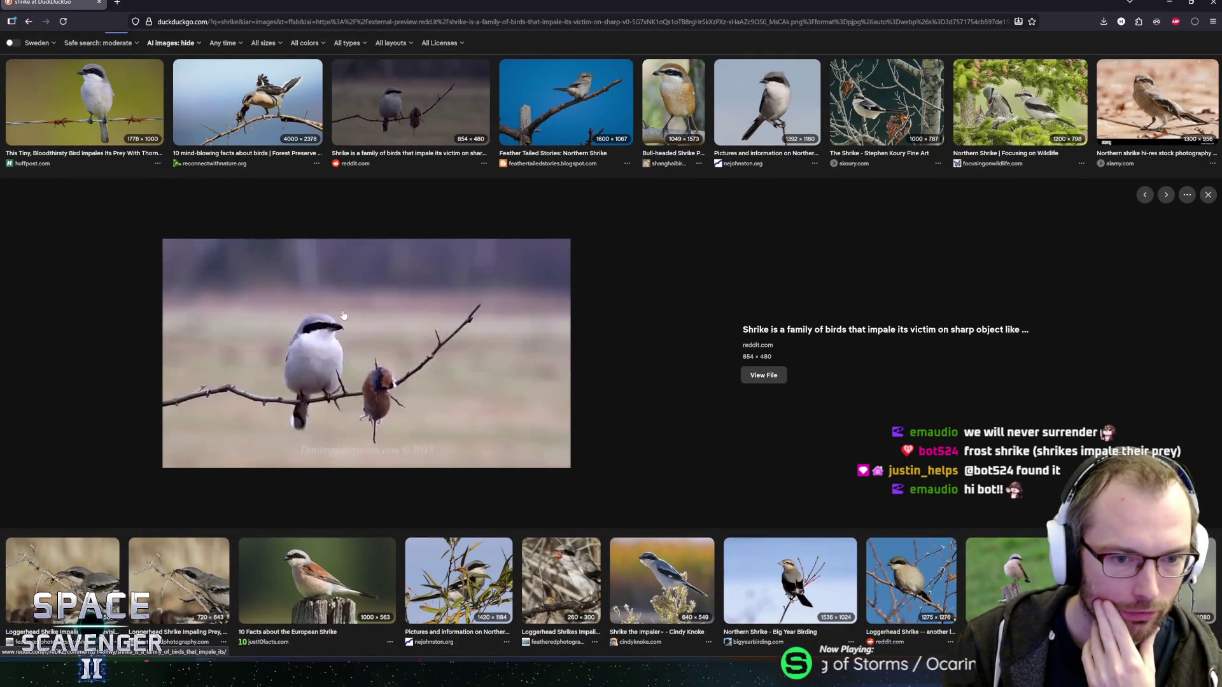
scroll(342, 315, up, 5)
scroll(344, 327, up, 3)
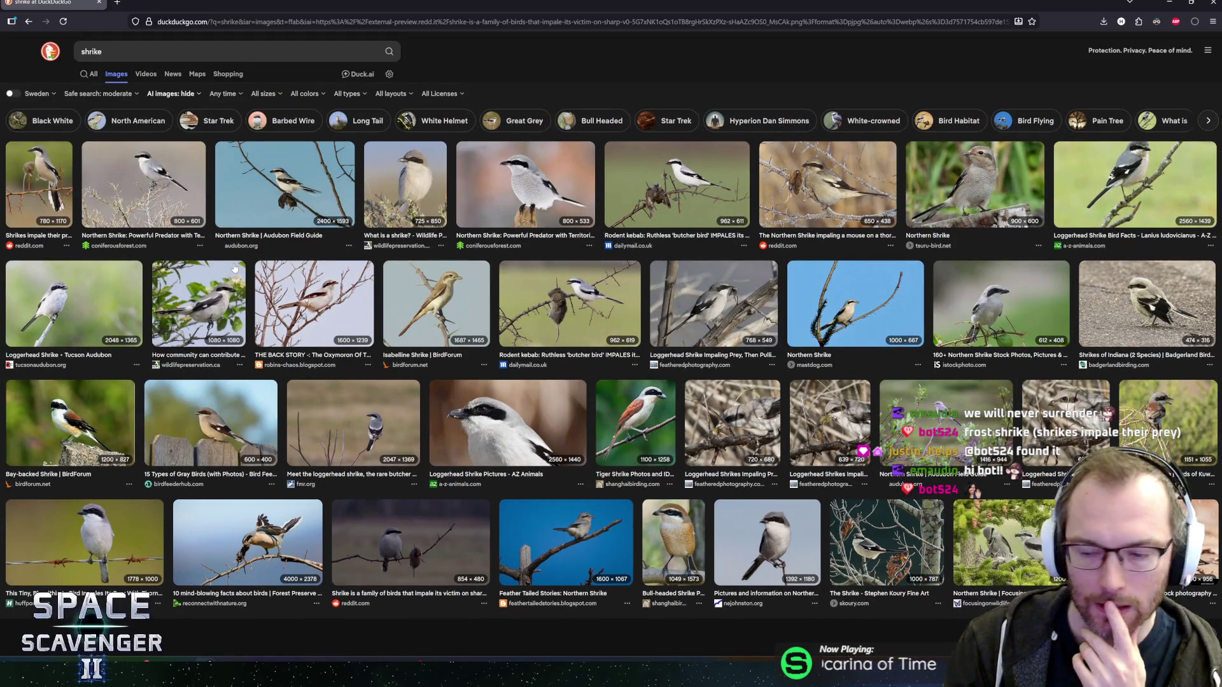
click(179, 210)
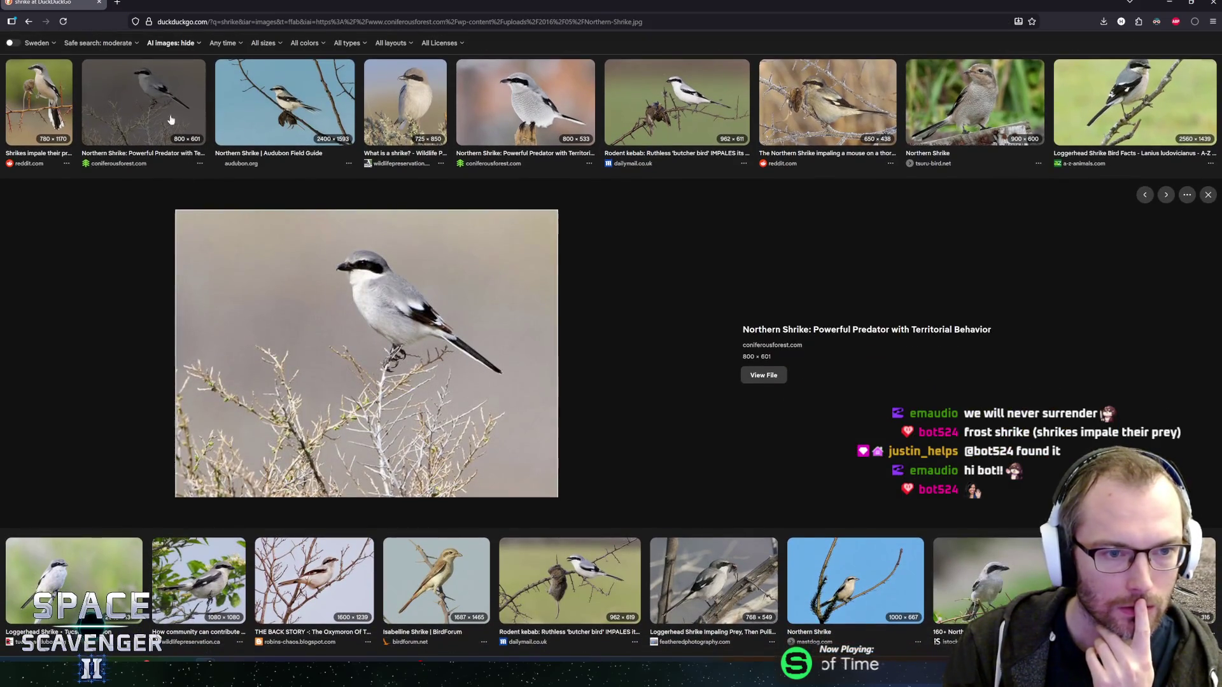
click(180, 121)
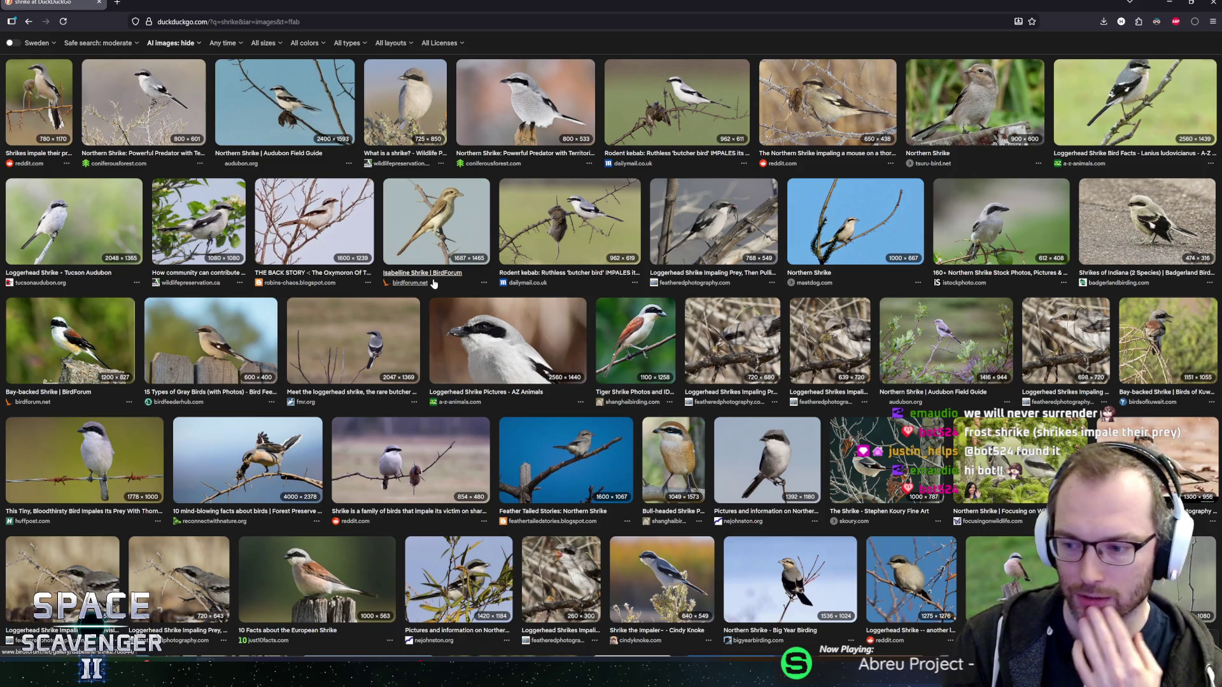
scroll(479, 401, down, 1)
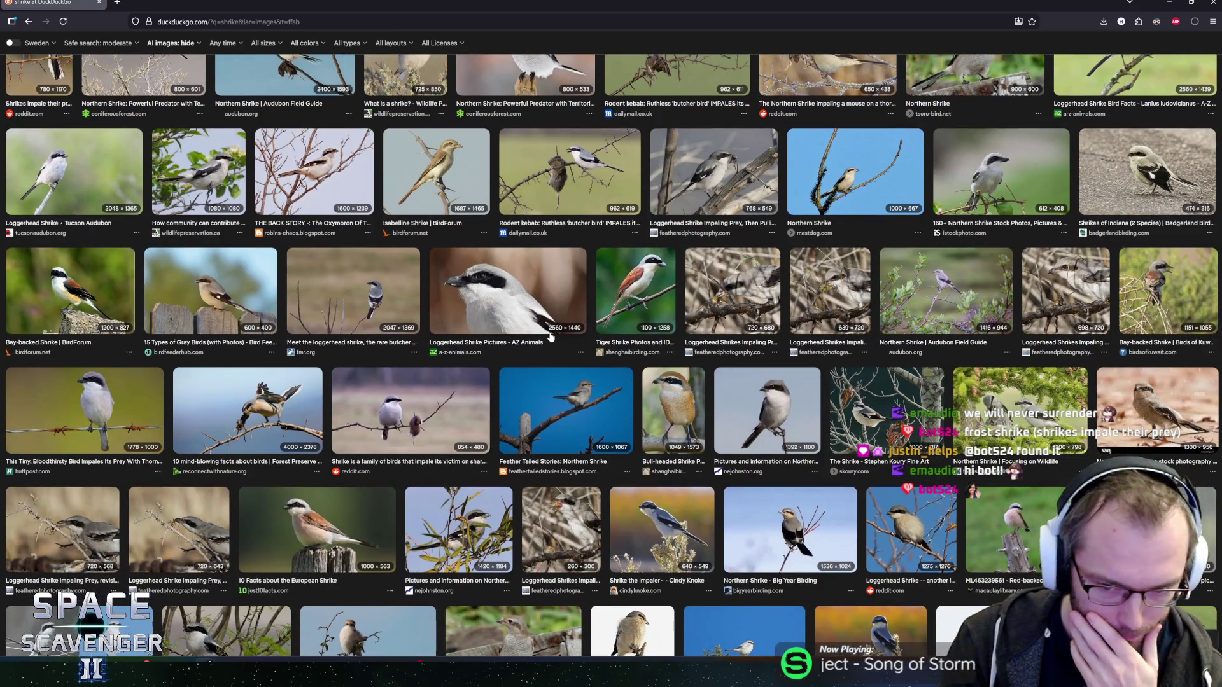
scroll(549, 343, down, 4)
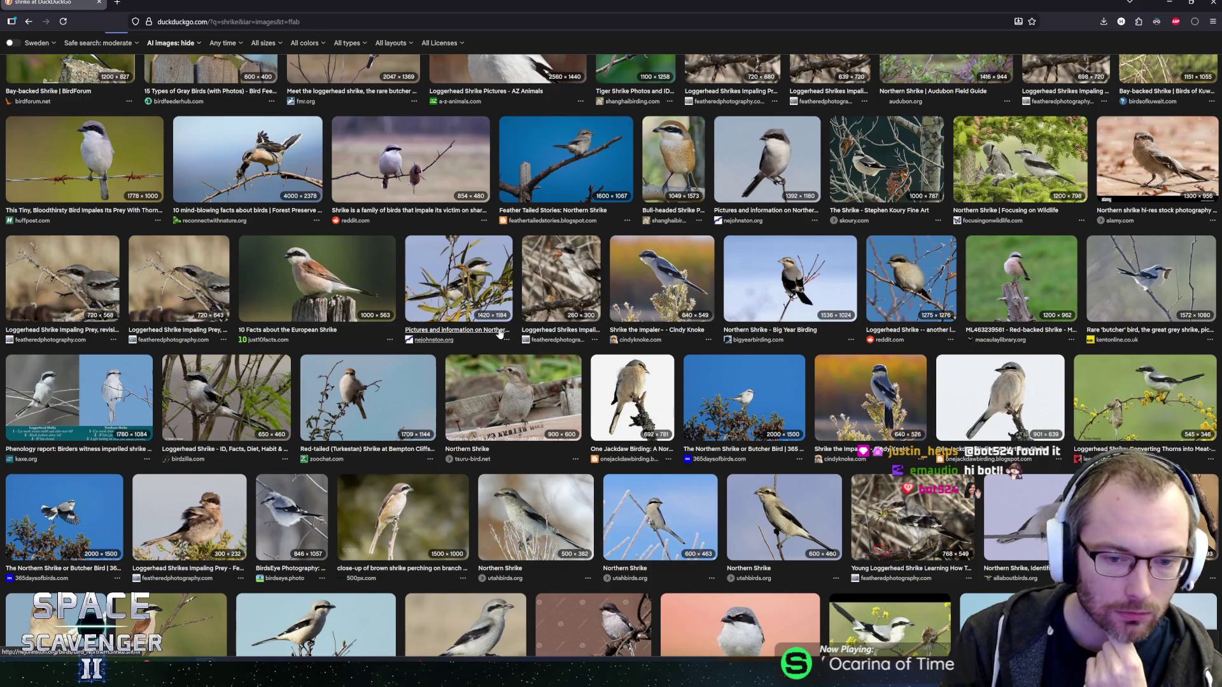
scroll(500, 334, down, 4)
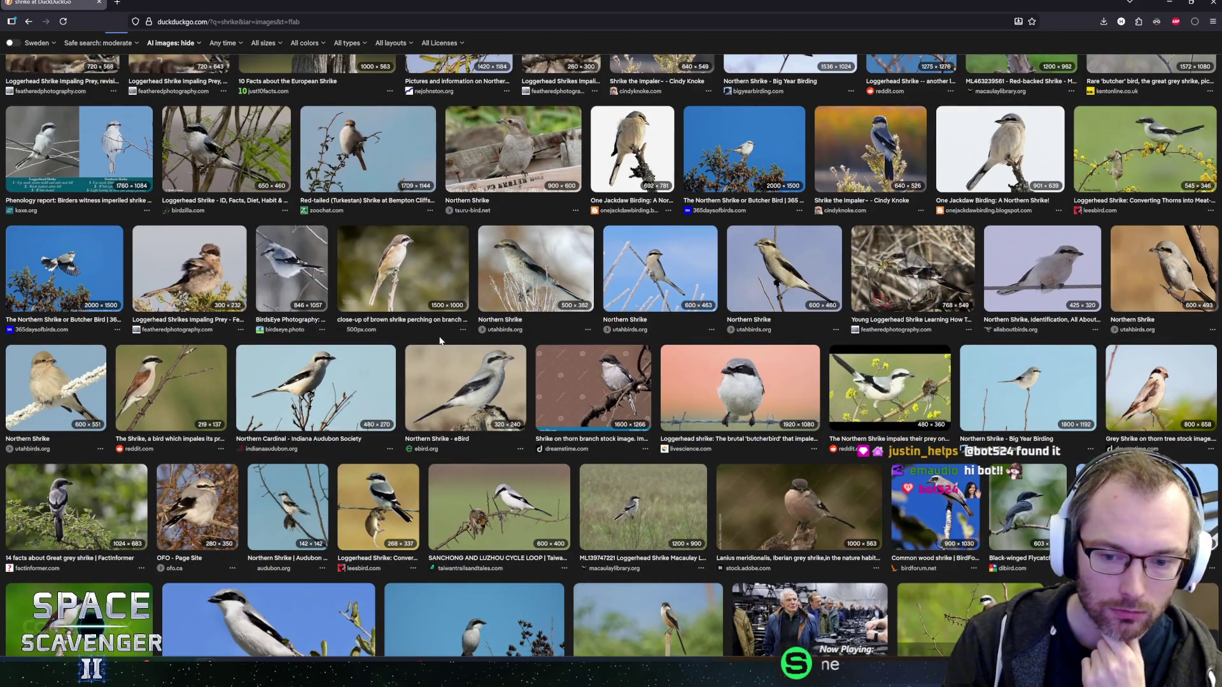
scroll(442, 339, up, 5)
scroll(441, 341, up, 5)
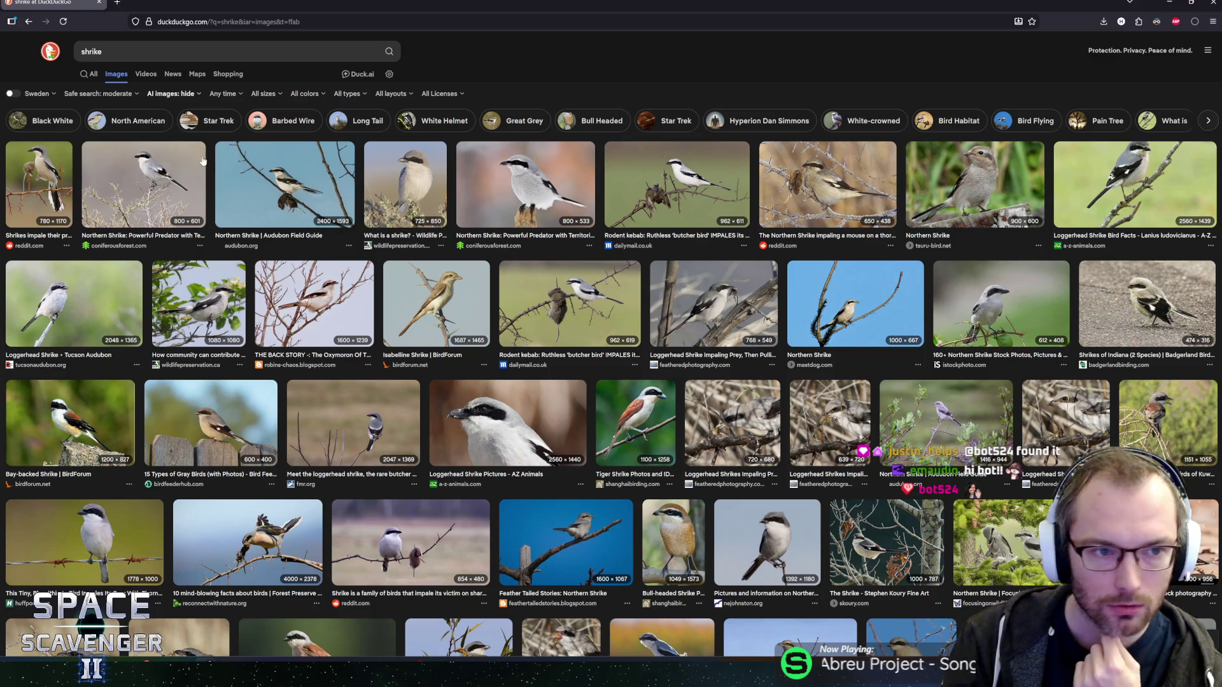
Show the web results for 'shrike' and open its Wikipedia article.
click(95, 79)
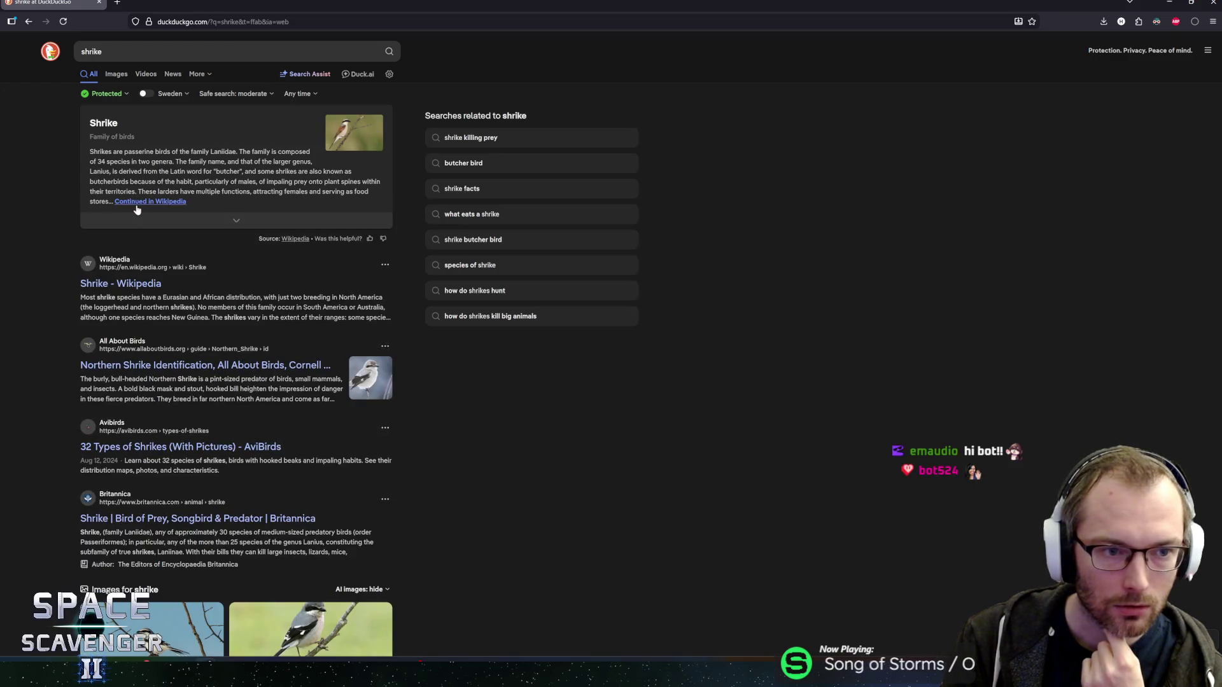
click(137, 209)
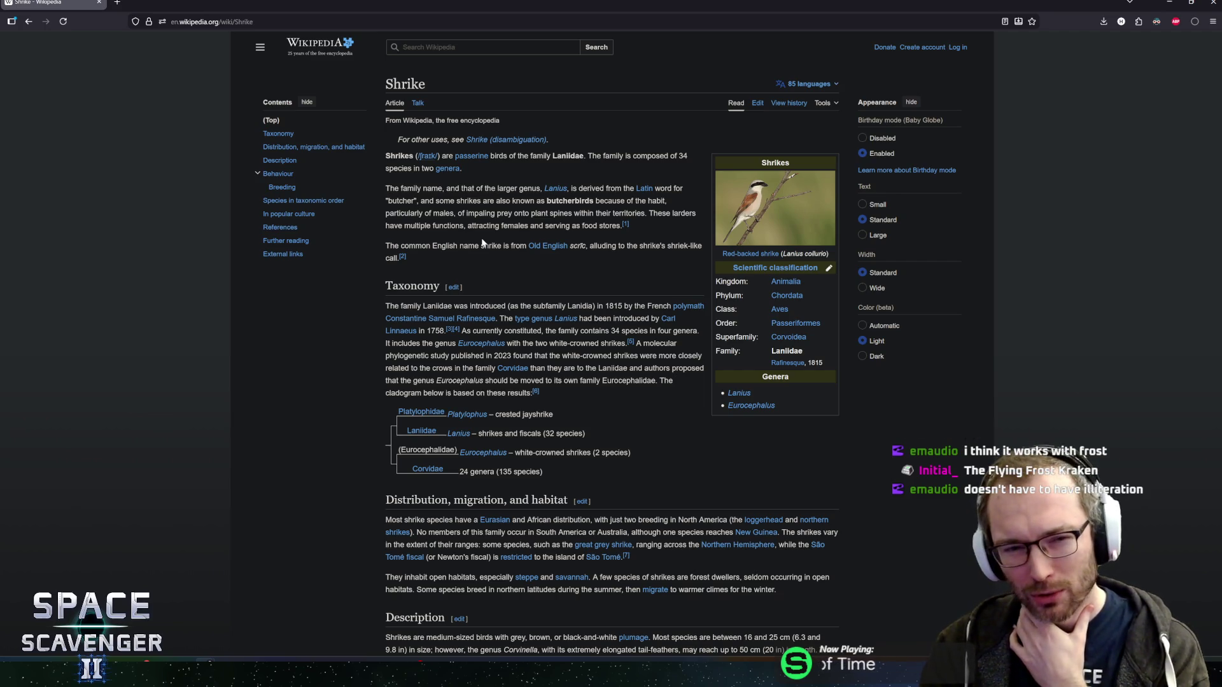
Highlight the butcherbird-name paragraph, clear it, and read further down the article.
mouse_move(518, 213)
mouse_down()
mouse_move(637, 573)
mouse_move(637, 394)
mouse_move(613, 225)
mouse_move(393, 188)
mouse_up()
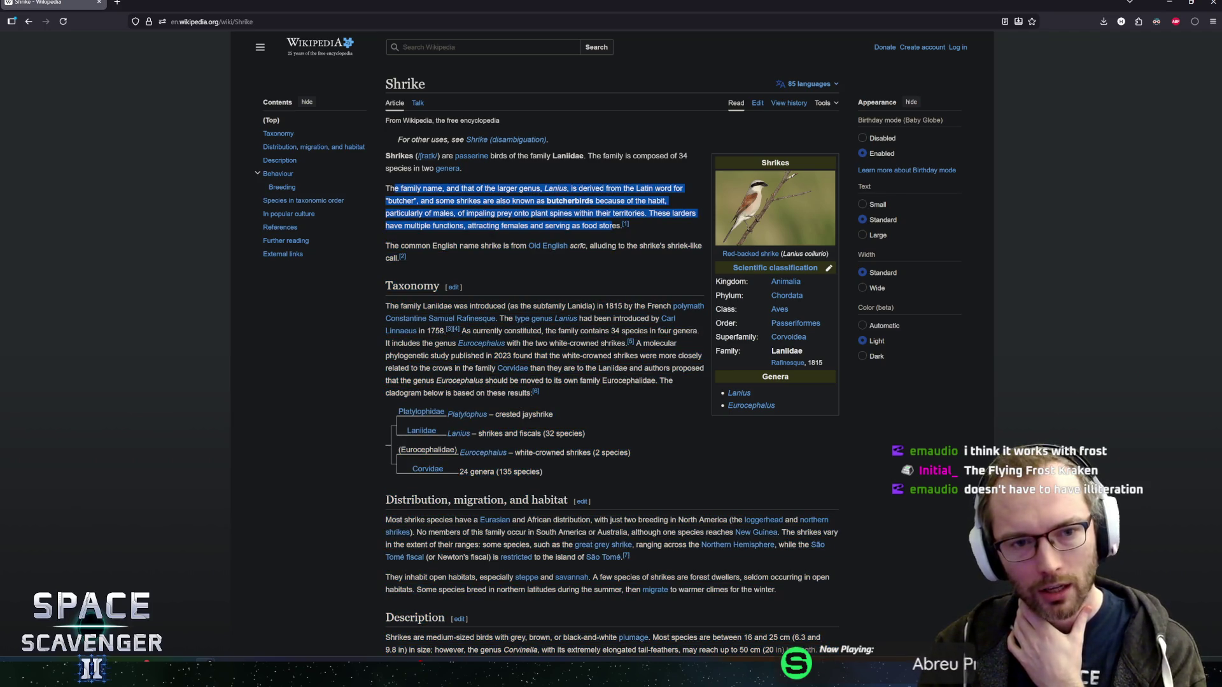
click(393, 188)
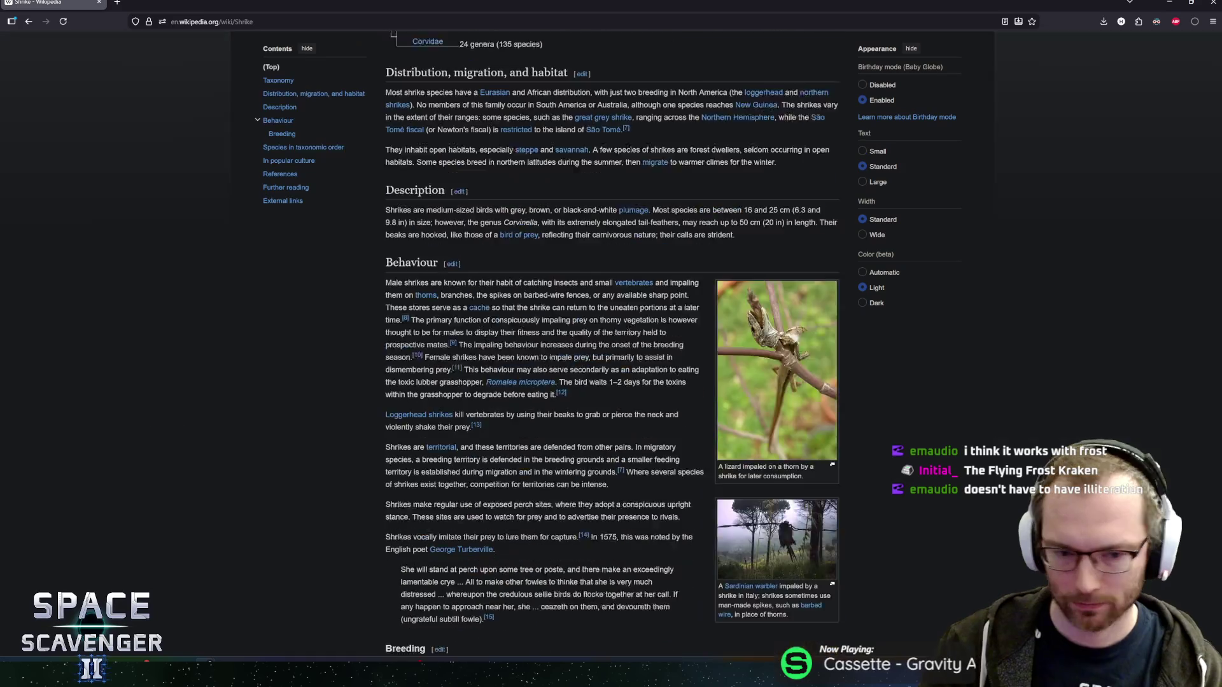
scroll(584, 443, down, 4)
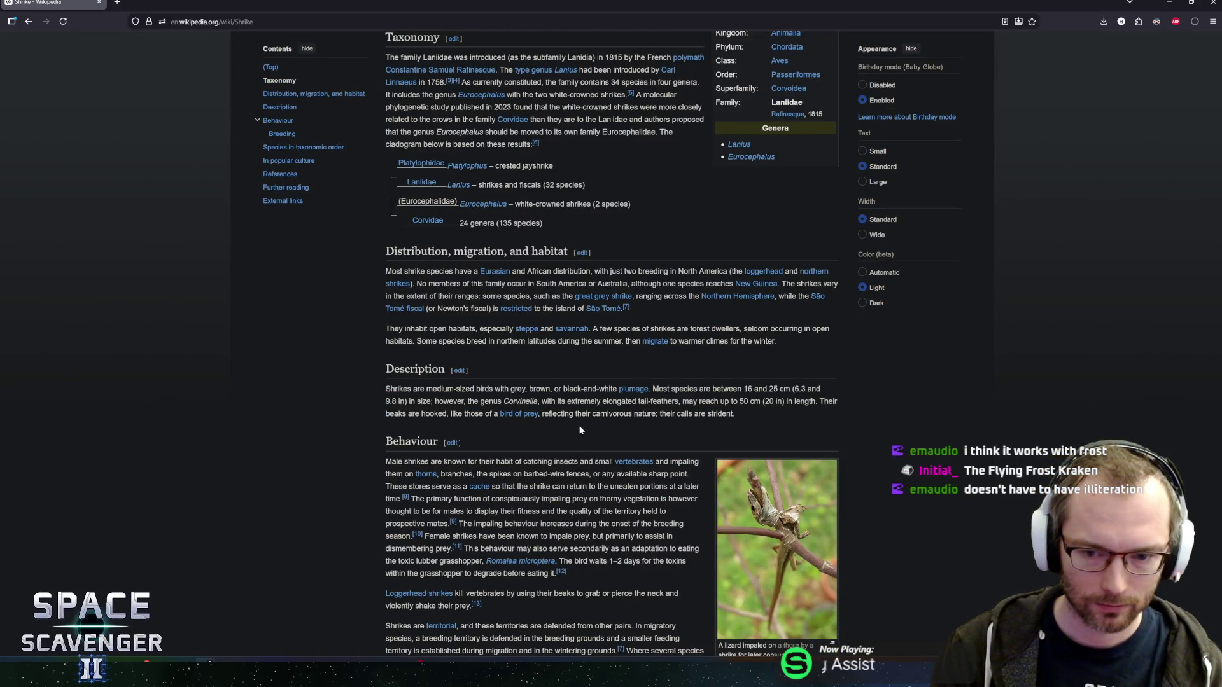
scroll(579, 431, down, 2)
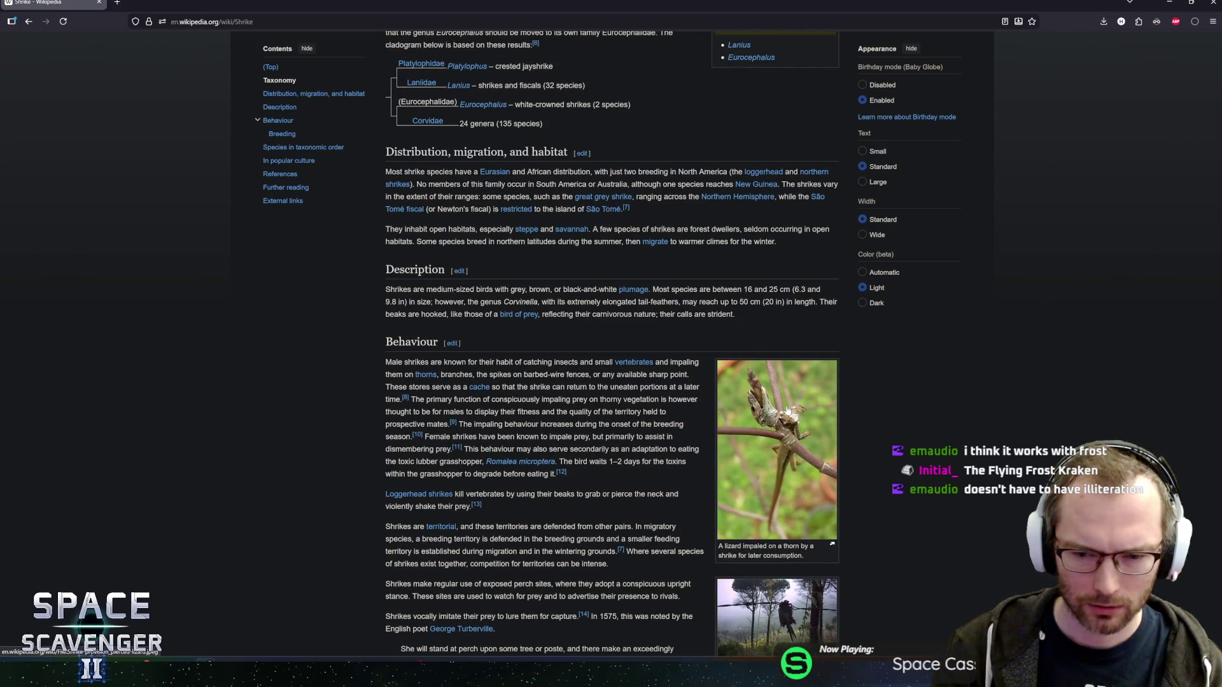
View the impaled lizard photo full size twice, closing it each time.
click(777, 418)
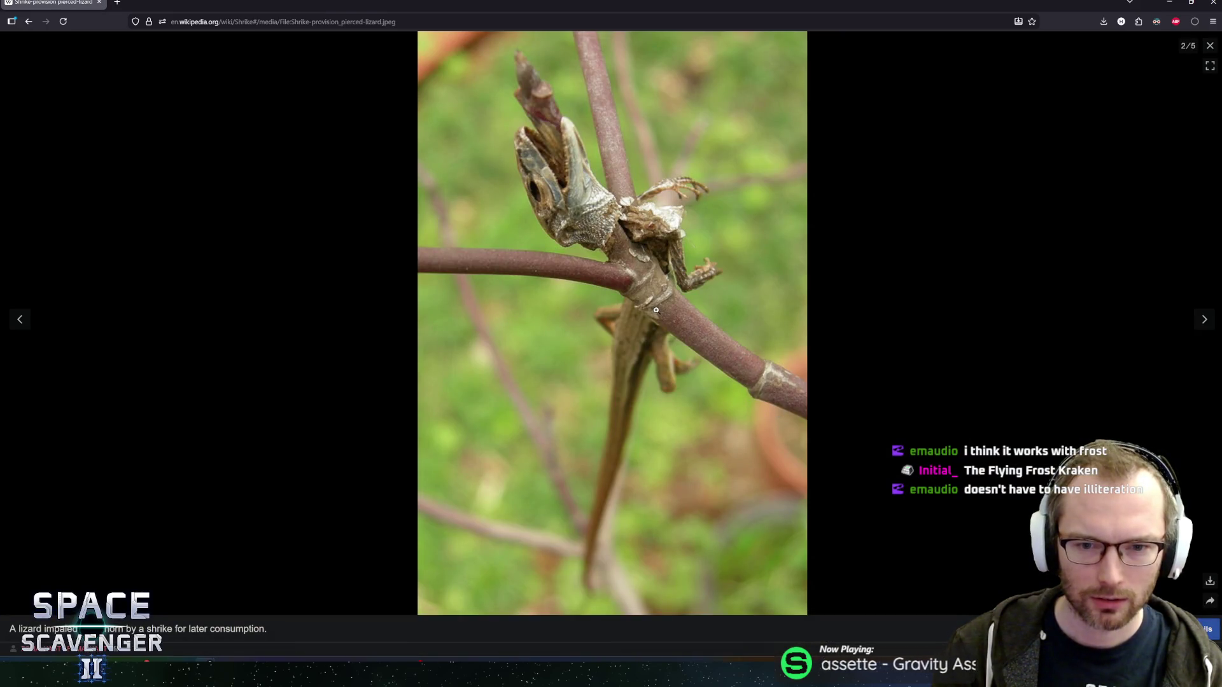
click(1210, 45)
scroll(686, 382, down, 2)
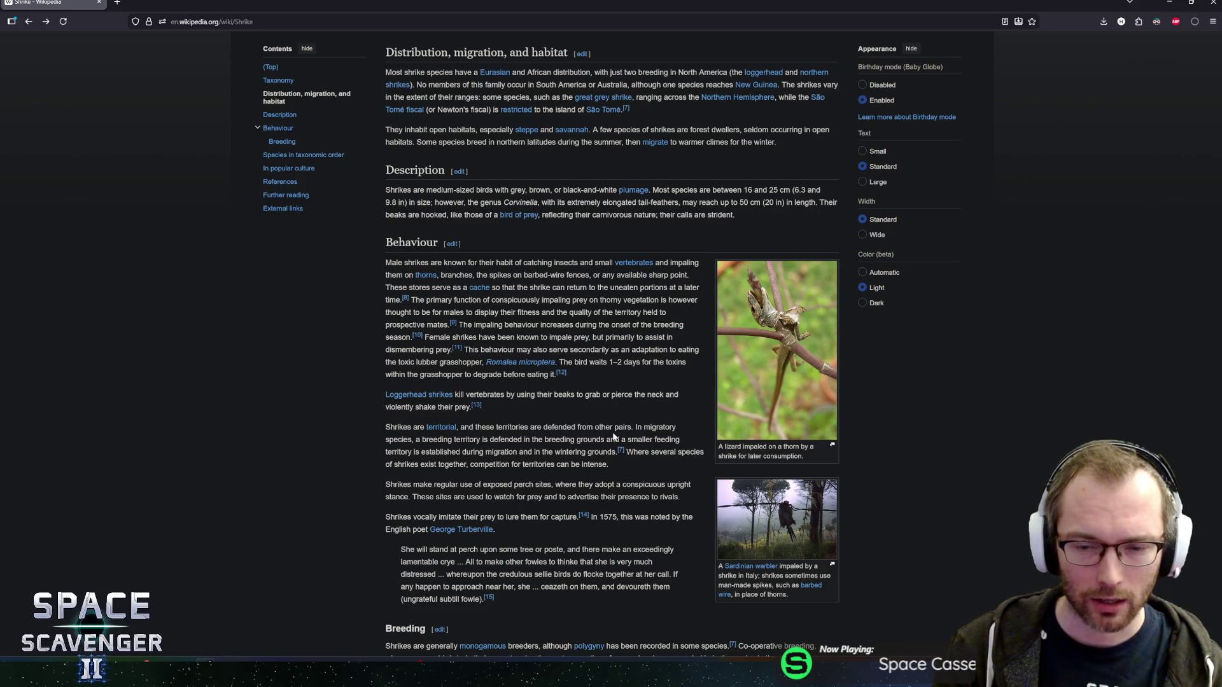
click(773, 346)
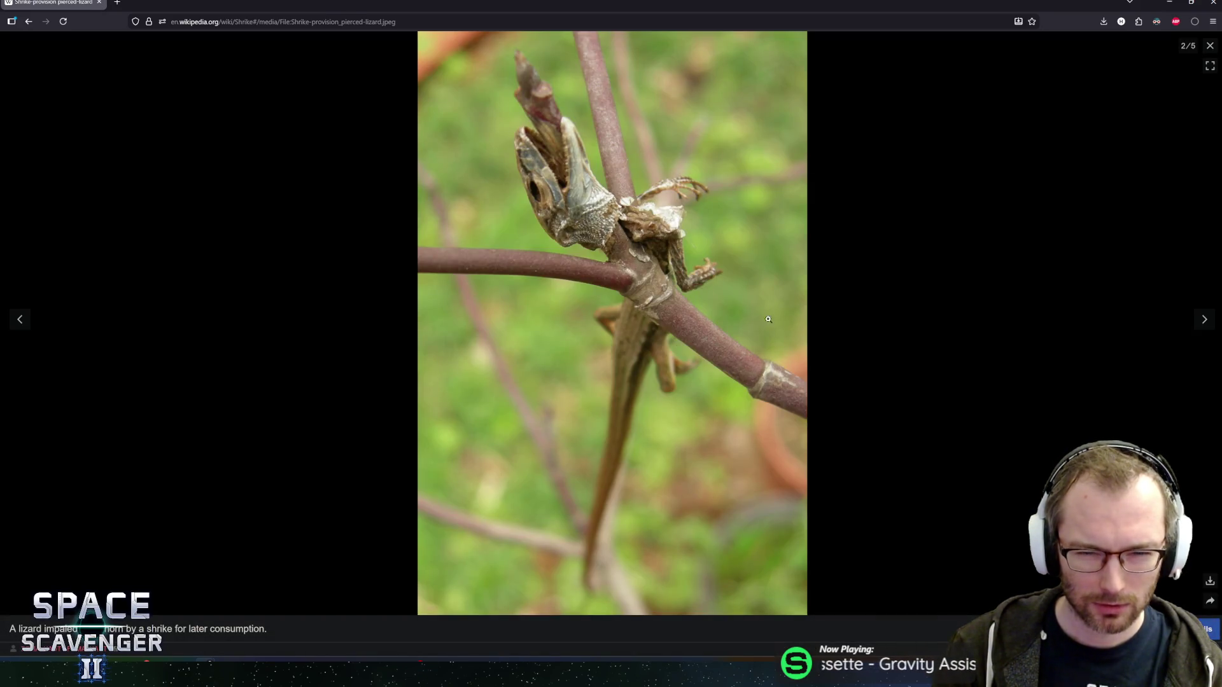
click(1210, 45)
Read further down and view the Sardinian warbler photo full size.
scroll(611, 356, down, 4)
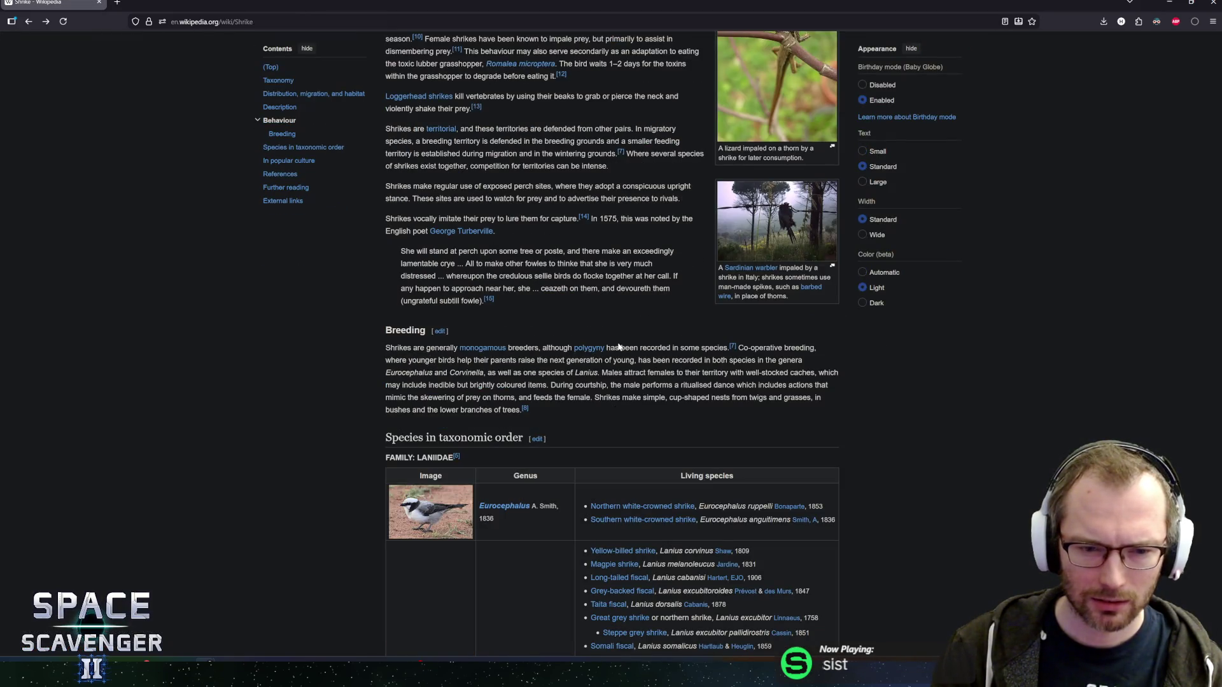
scroll(611, 356, down, 6)
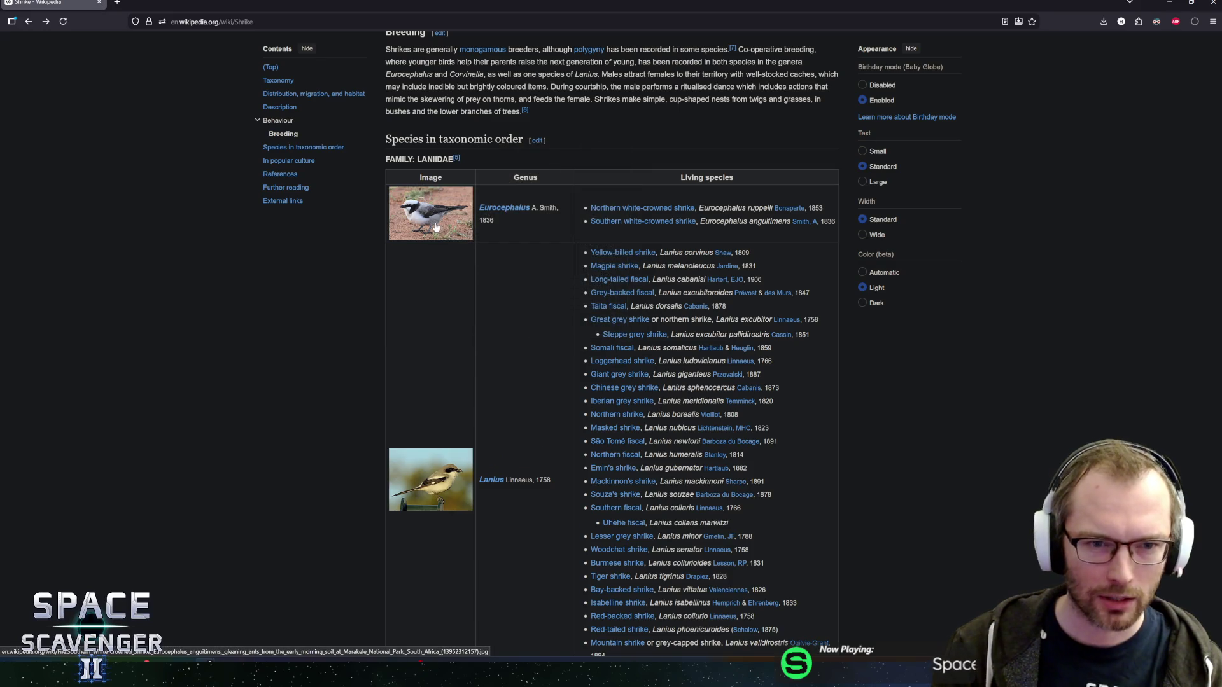
scroll(423, 297, down, 3)
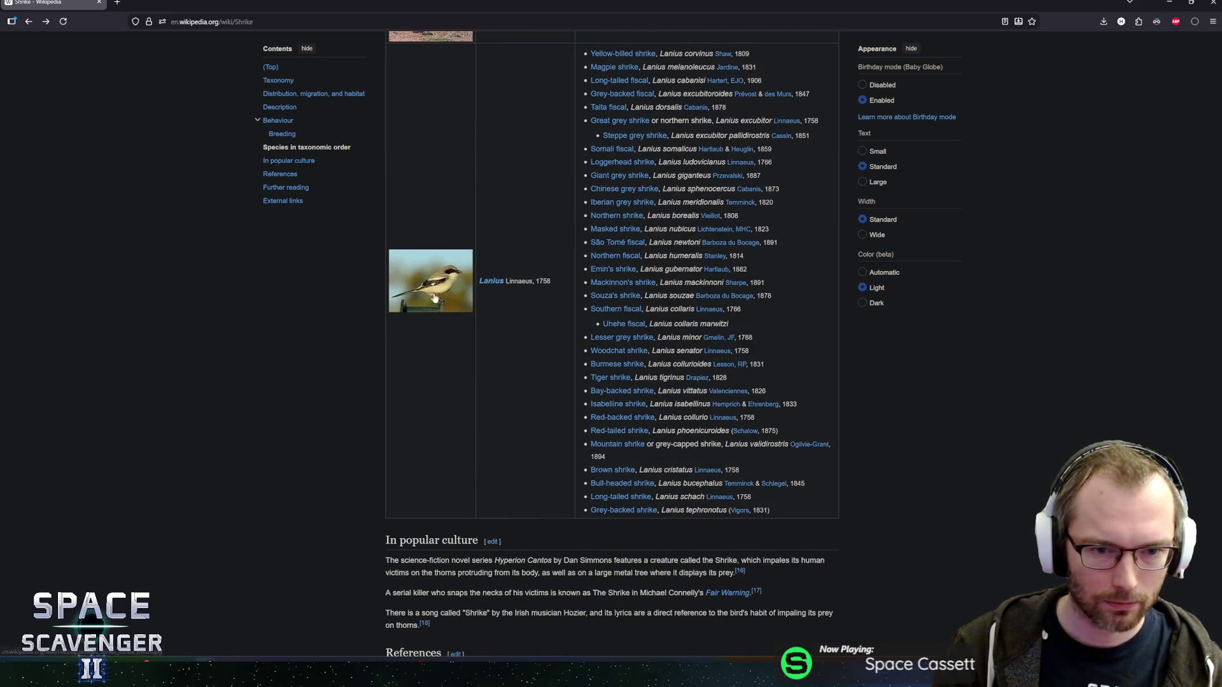
scroll(506, 393, down, 4)
scroll(531, 306, up, 15)
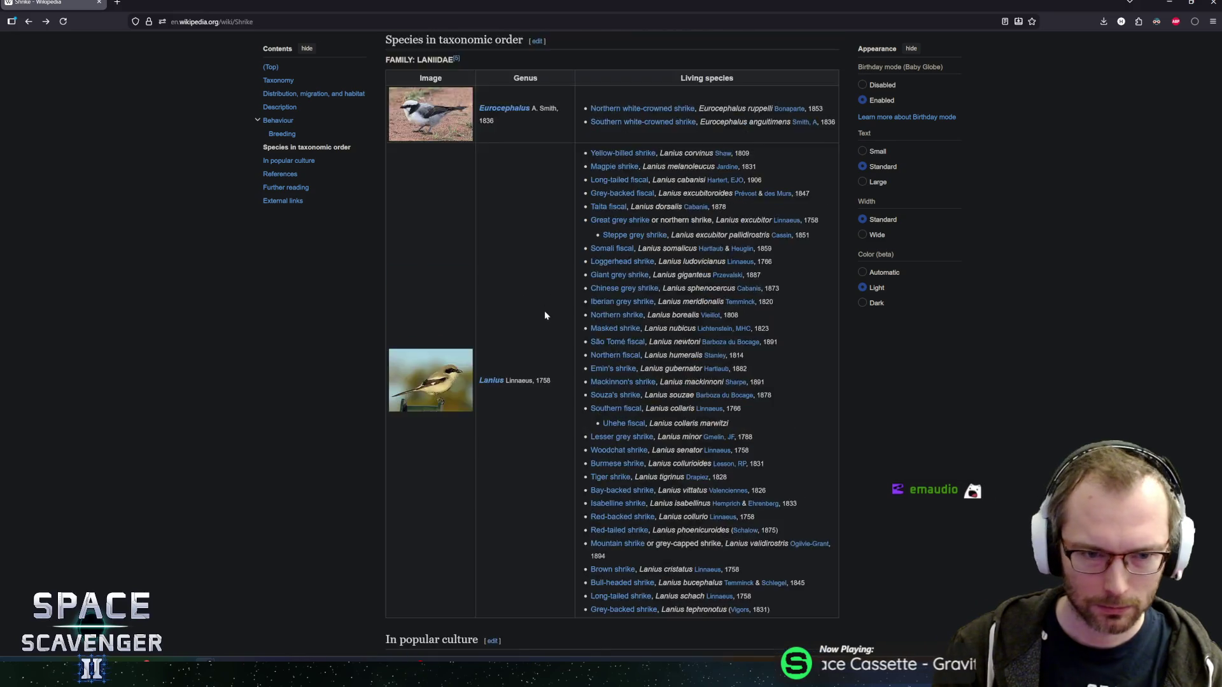
scroll(520, 611, up, 5)
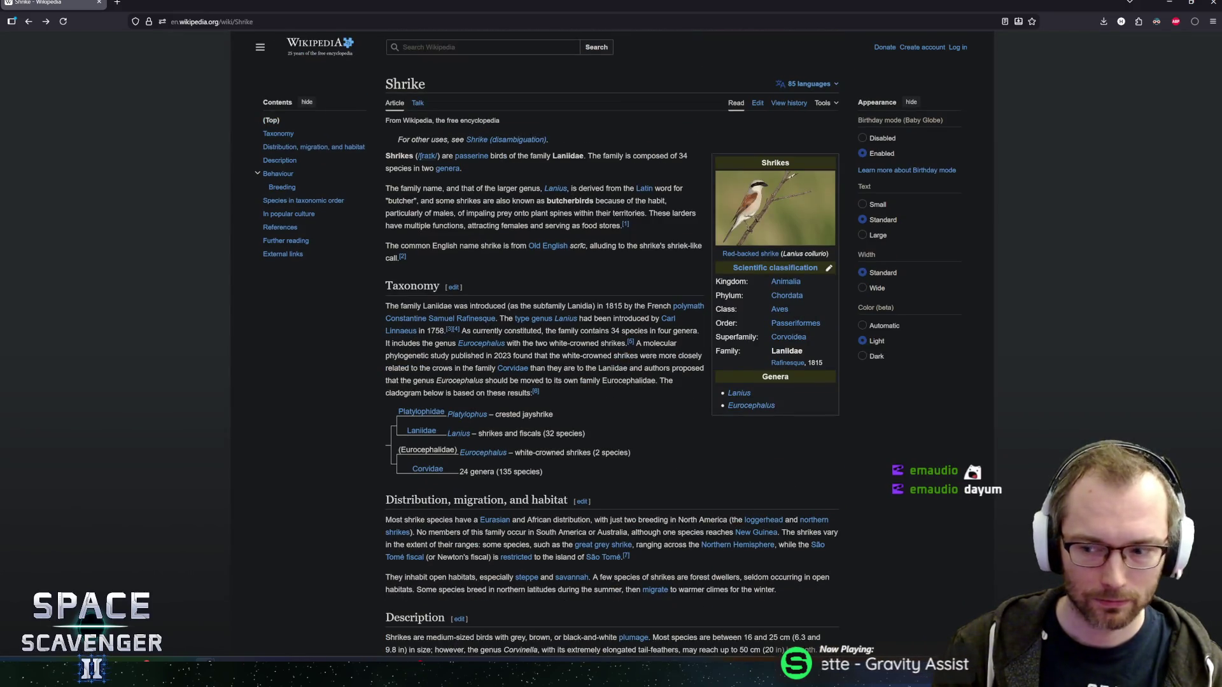
scroll(611, 343, down, 10)
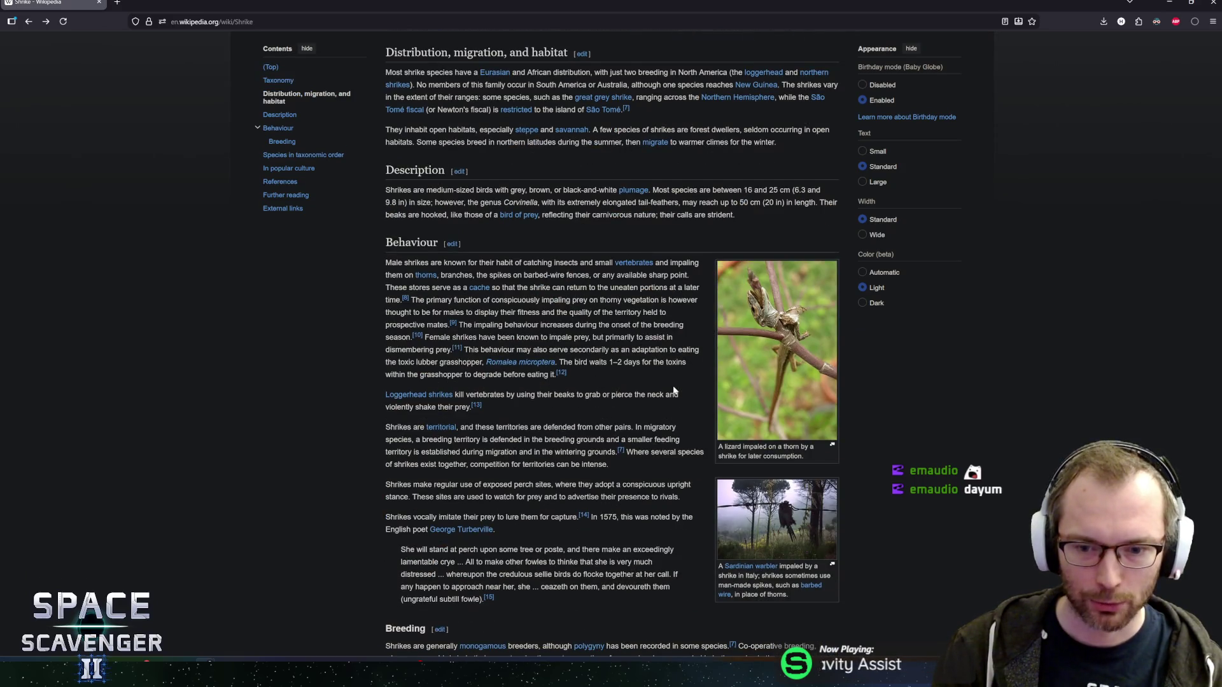
scroll(673, 391, down, 2)
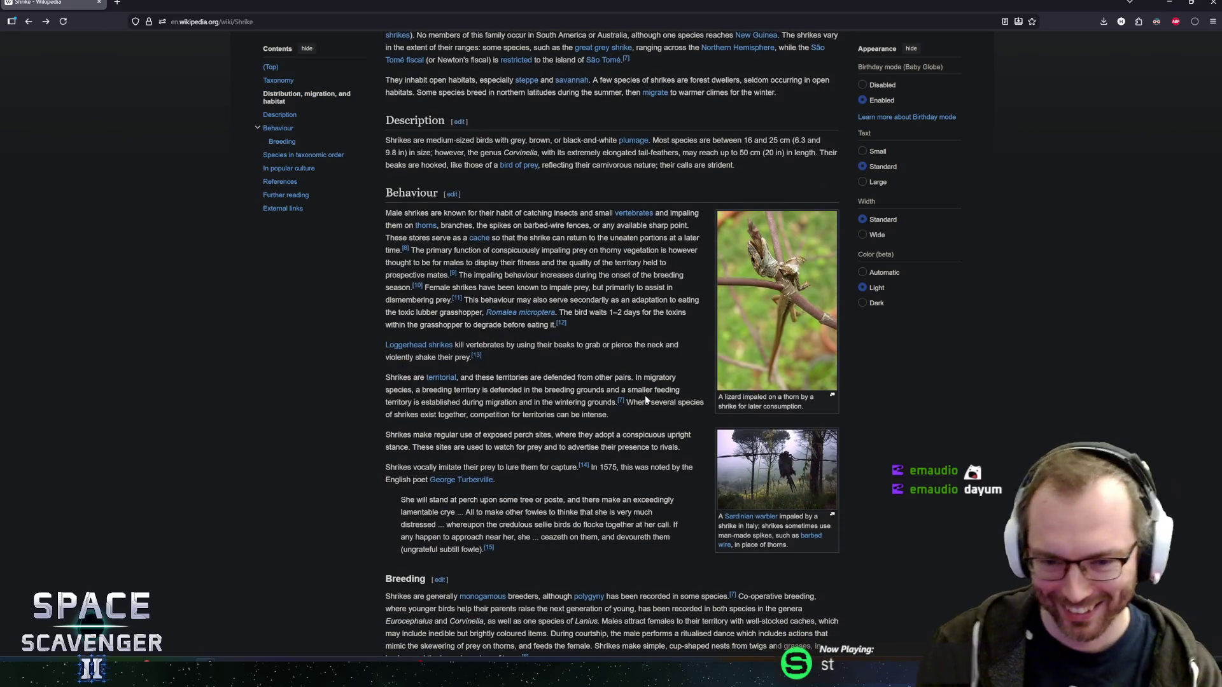
scroll(646, 399, down, 1)
click(777, 432)
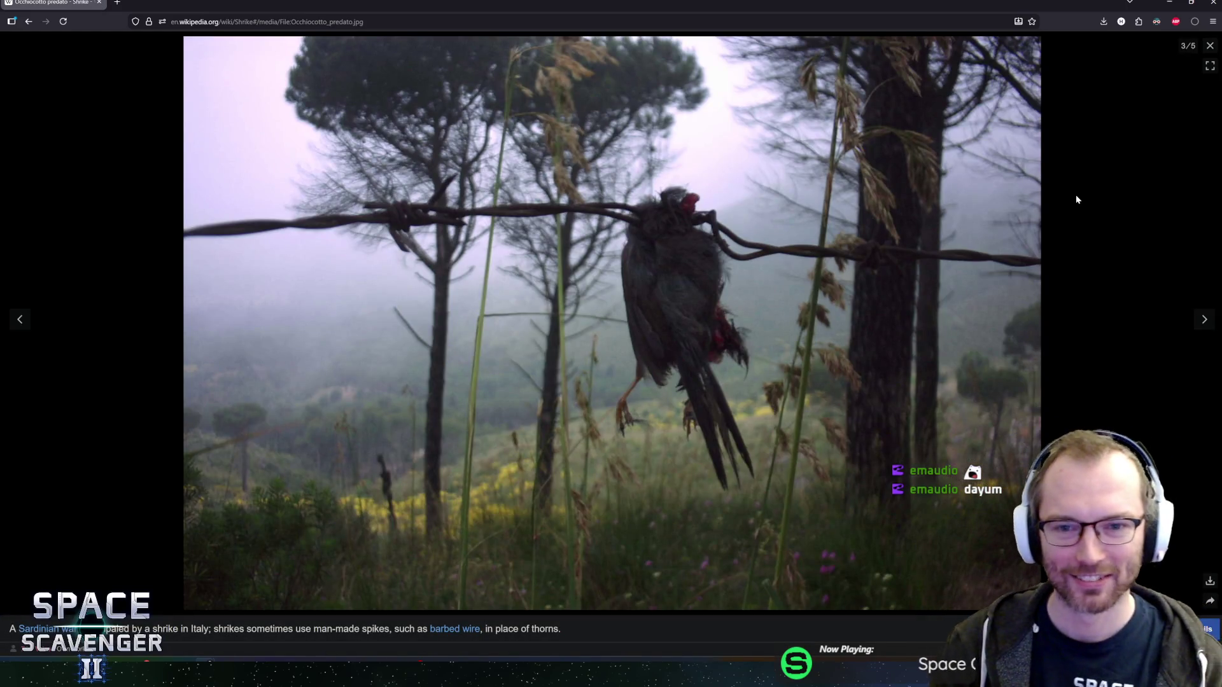
click(1209, 45)
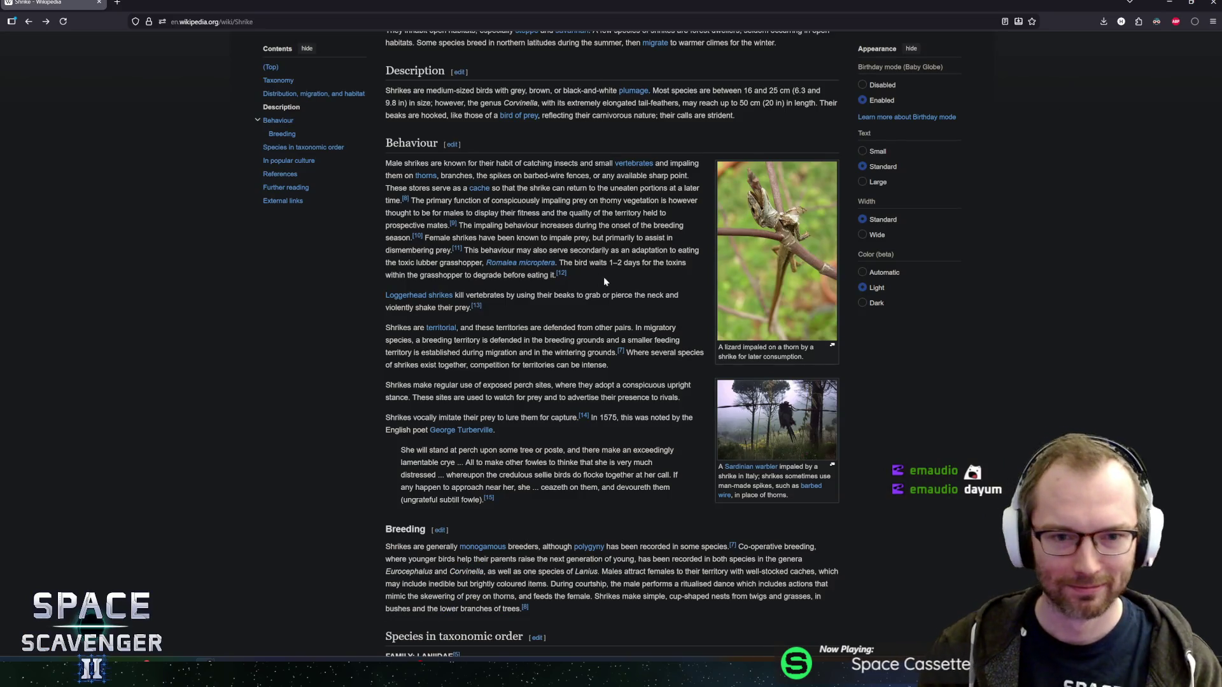
Select part of the lizard photo caption and scroll back up the article.
scroll(604, 282, up, 10)
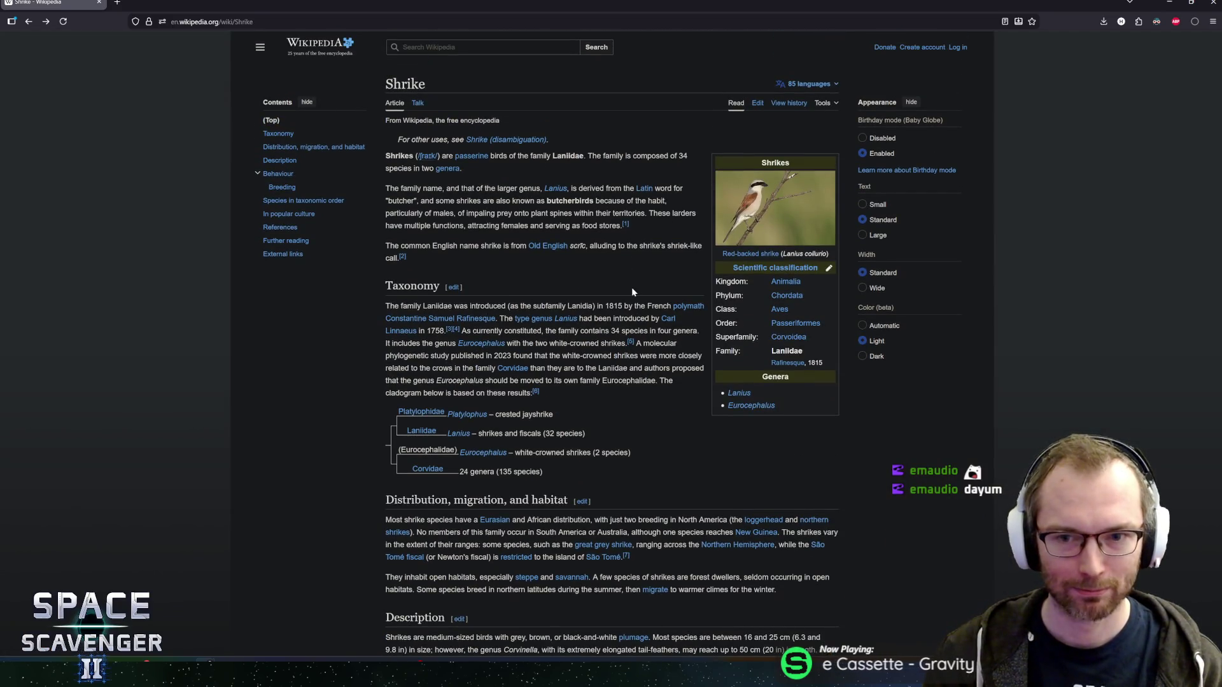
scroll(632, 291, down, 4)
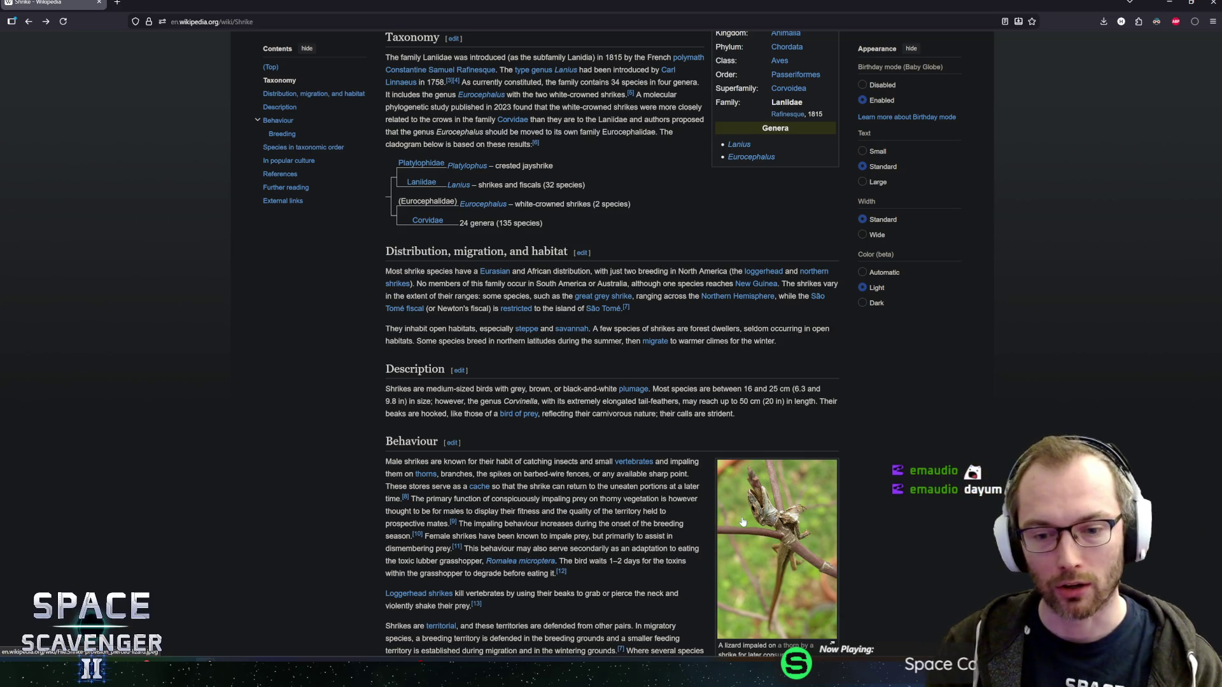
scroll(743, 520, down, 1)
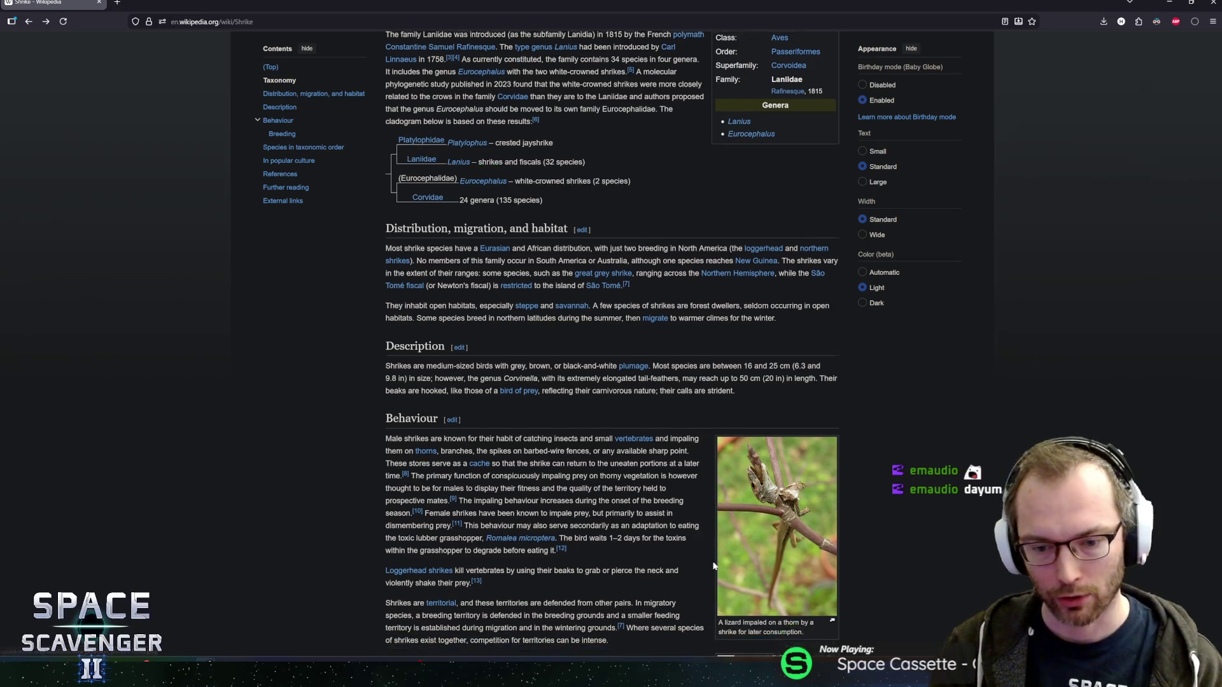
drag(750, 595, 802, 605)
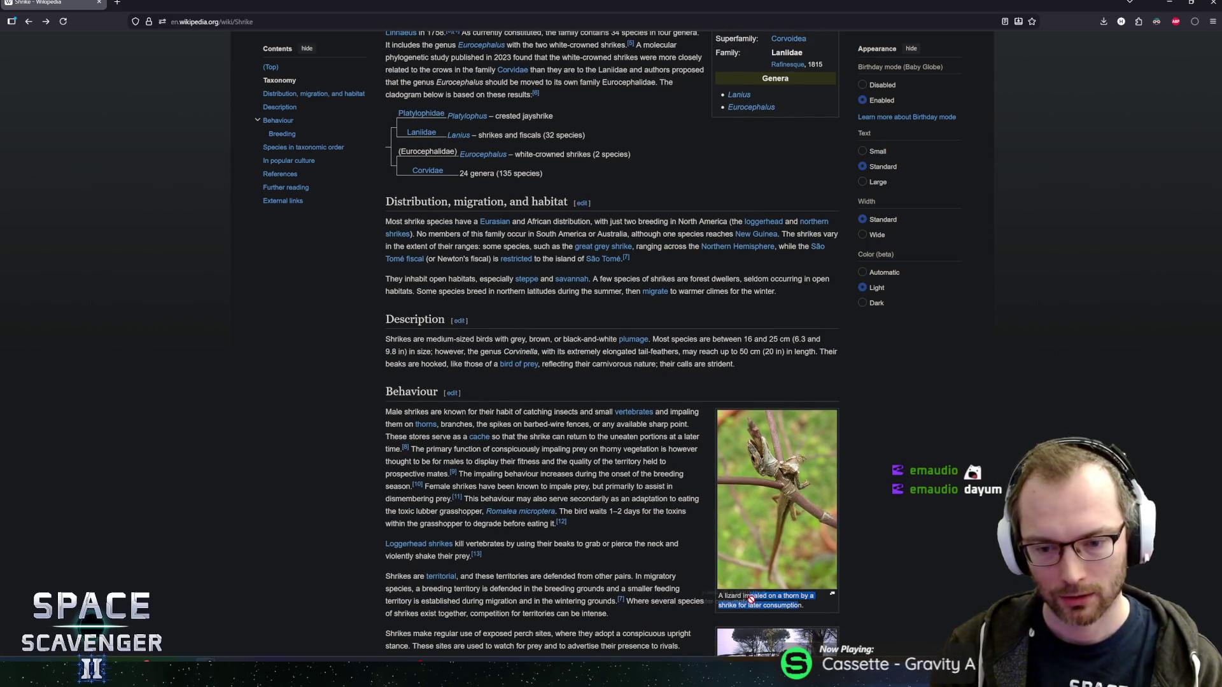
drag(726, 596, 783, 595)
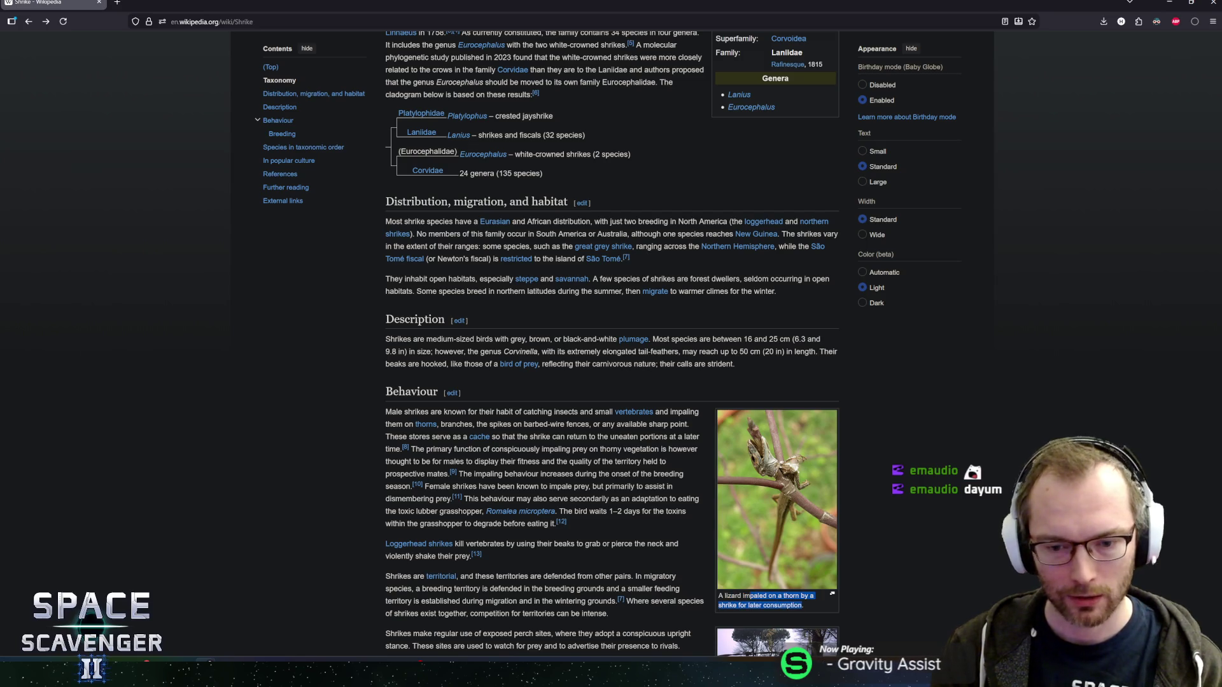
scroll(777, 509, up, 6)
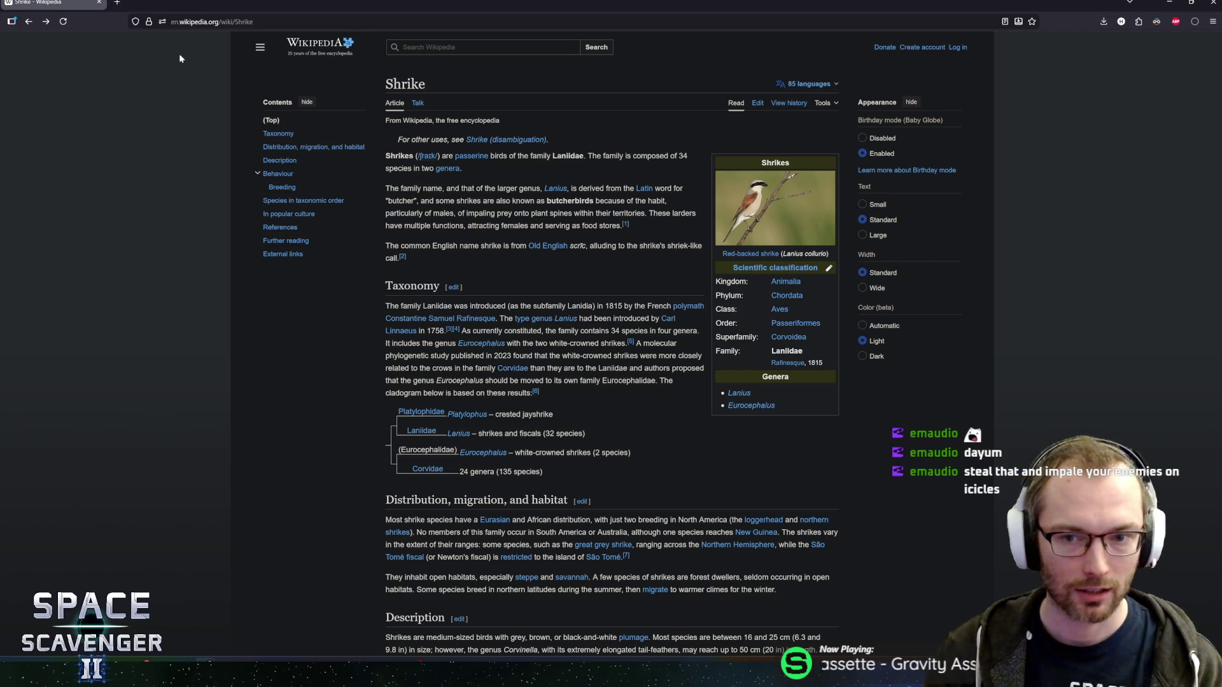
Return to Unity, orbit around the boss, and preview the BeamTelegraph pose at frame 88.
key(alt+Tab)
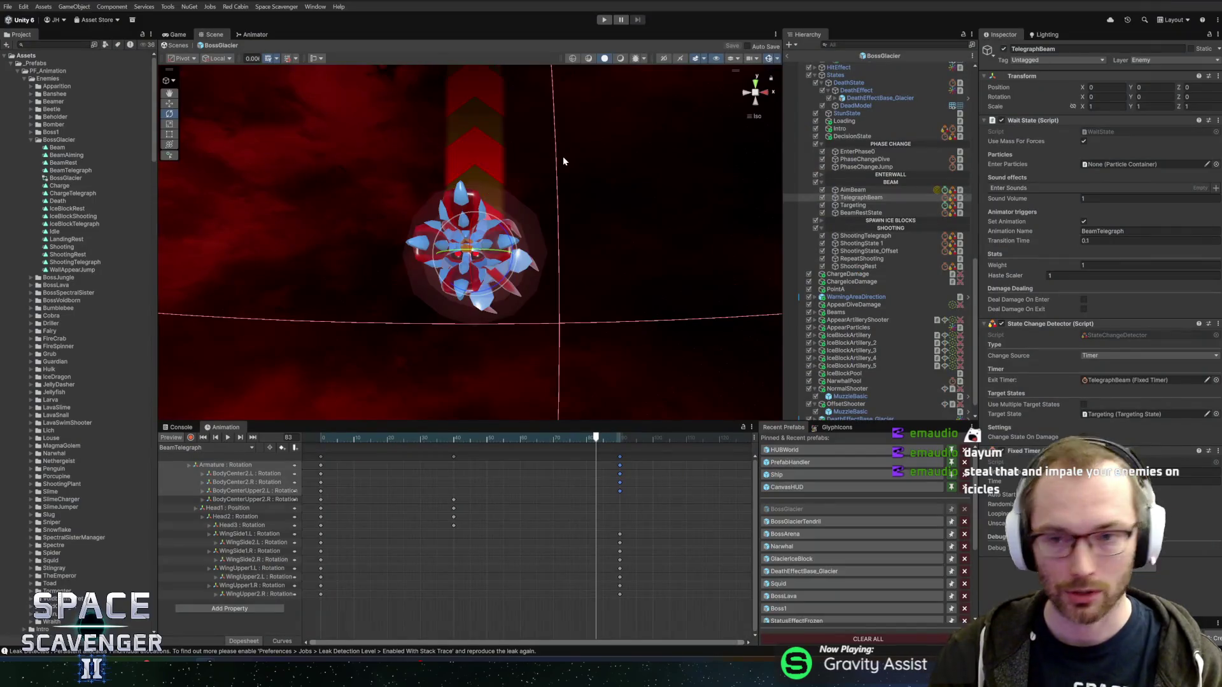
mouse_move(601, 188)
mouse_down()
mouse_move(639, 248)
mouse_move(662, 204)
mouse_up()
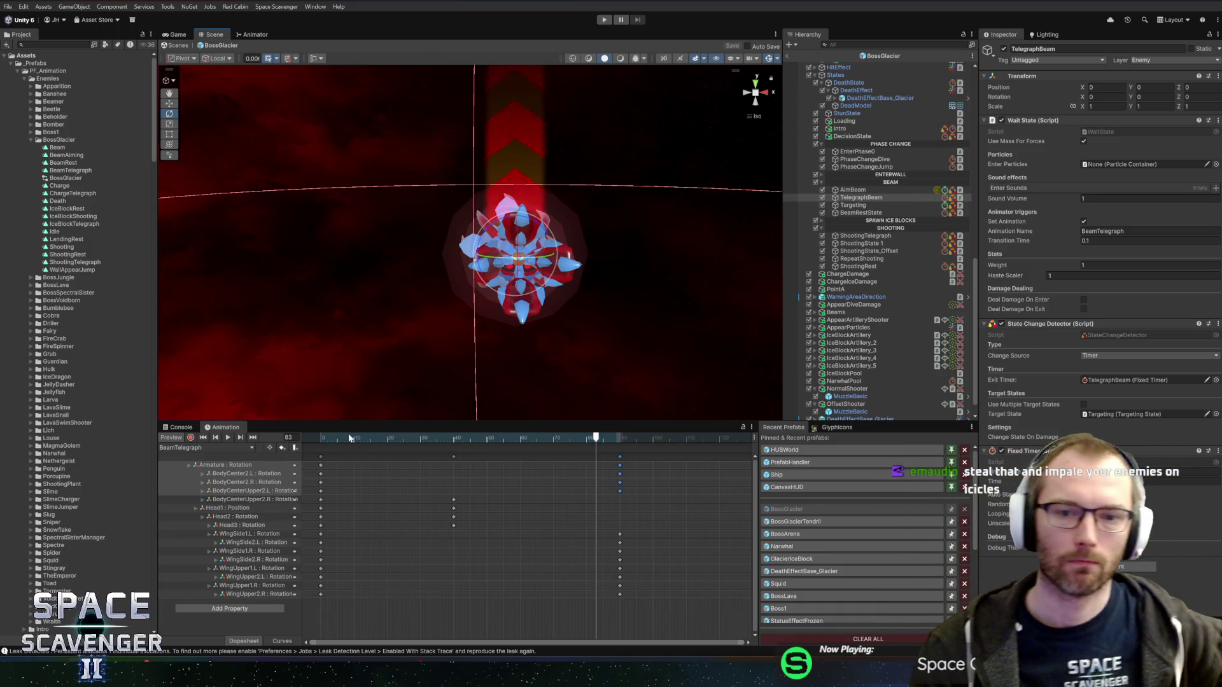
mouse_move(596, 438)
mouse_down()
mouse_move(618, 440)
mouse_move(360, 439)
mouse_move(324, 459)
mouse_move(322, 438)
mouse_move(469, 439)
mouse_move(320, 439)
mouse_up()
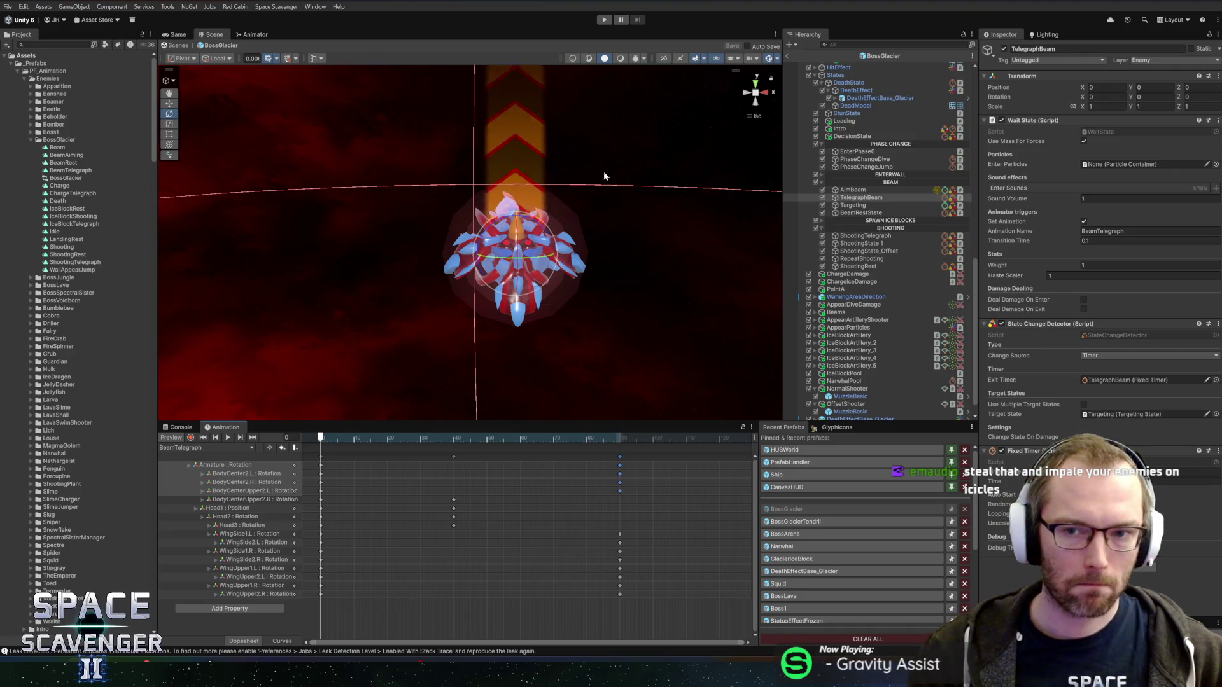
Look down on the grid, check the BeamTelegraph pose at frame 48, and collapse the BEAM states.
mouse_move(417, 216)
mouse_down()
mouse_move(710, 242)
mouse_move(655, 210)
mouse_move(564, 229)
mouse_move(443, 225)
mouse_move(548, 190)
mouse_move(684, 207)
mouse_move(570, 229)
mouse_move(411, 202)
mouse_move(215, 191)
mouse_move(409, 200)
mouse_move(592, 245)
mouse_up()
scroll(585, 251, up, 5)
scroll(585, 252, up, 2)
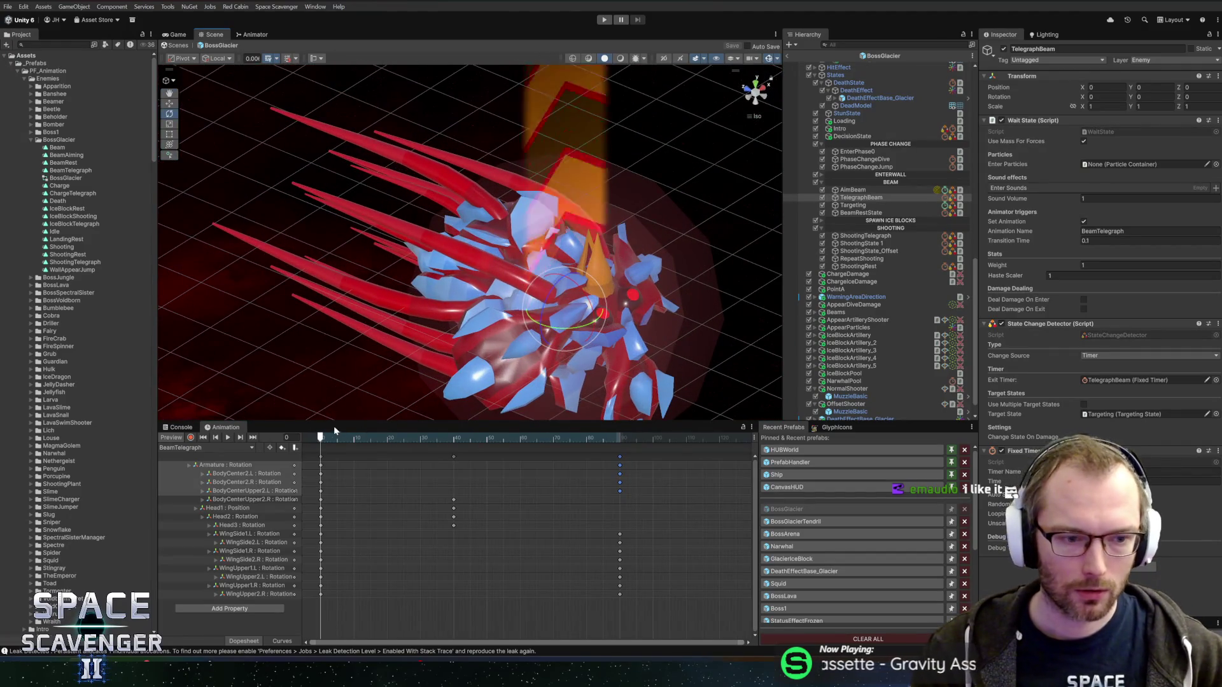
mouse_move(338, 438)
mouse_down()
mouse_move(485, 437)
mouse_move(271, 437)
mouse_up()
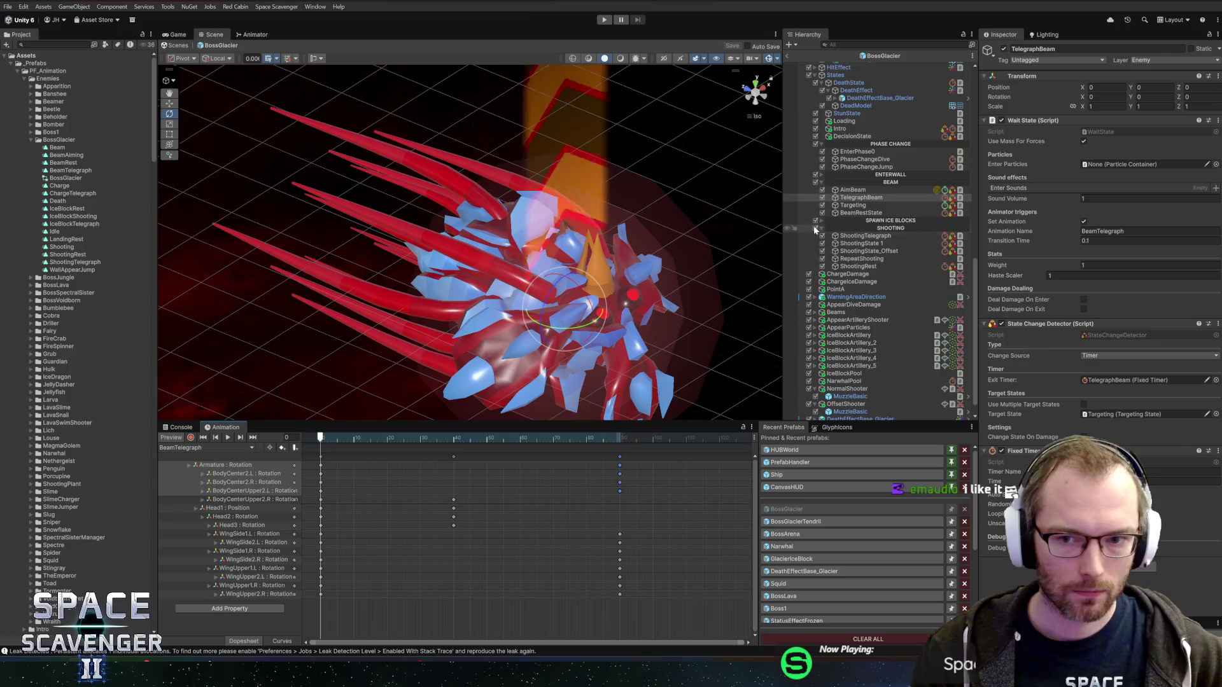
click(821, 182)
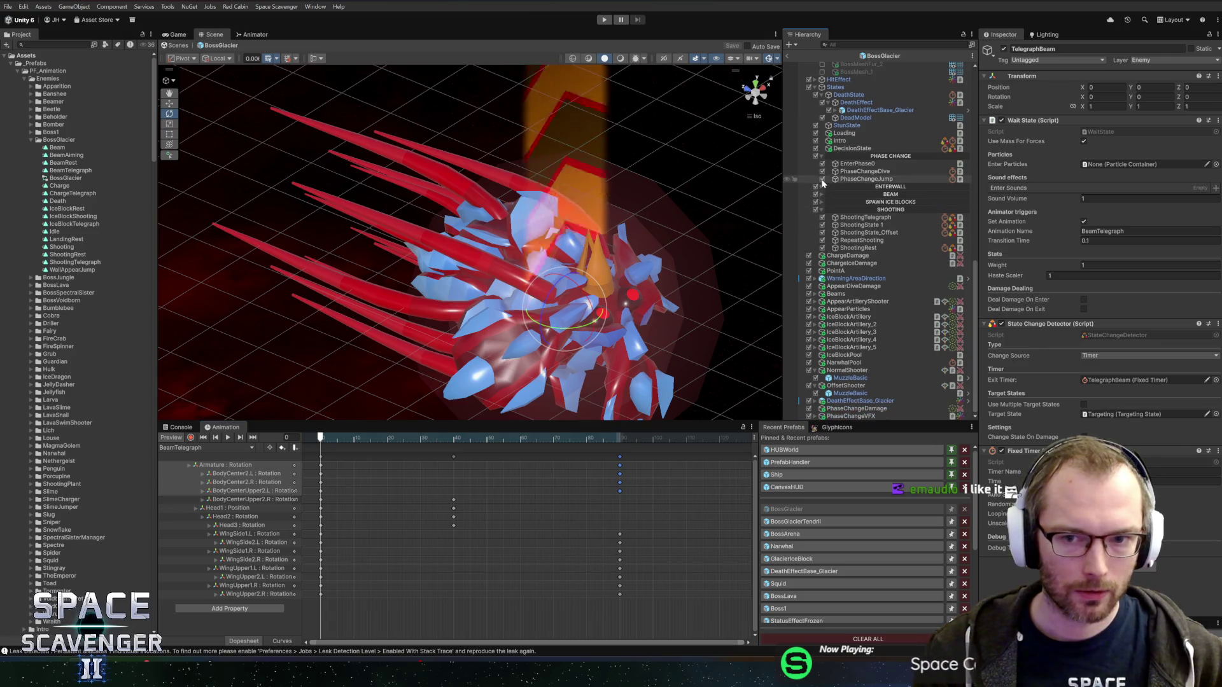
Show the ShootingTelegraph state's settings, preview it at frame 87, and view the boss straight from the front.
click(849, 217)
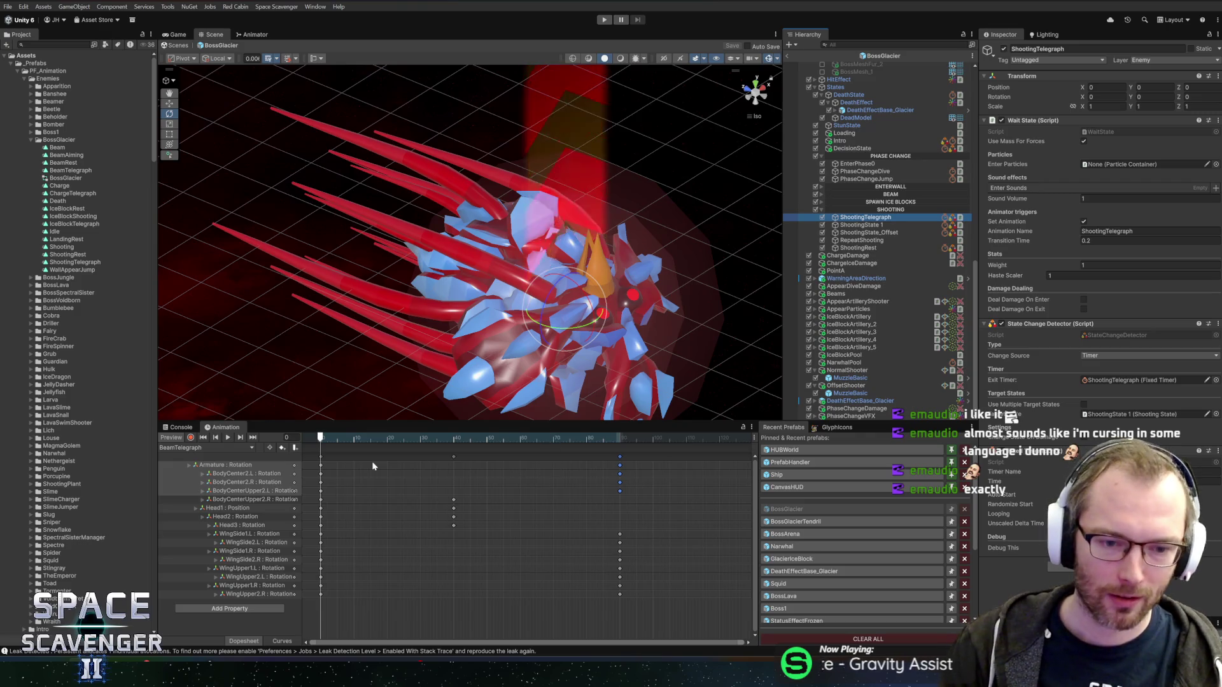
mouse_move(344, 437)
mouse_down()
mouse_move(636, 438)
mouse_move(610, 439)
mouse_move(616, 449)
mouse_up()
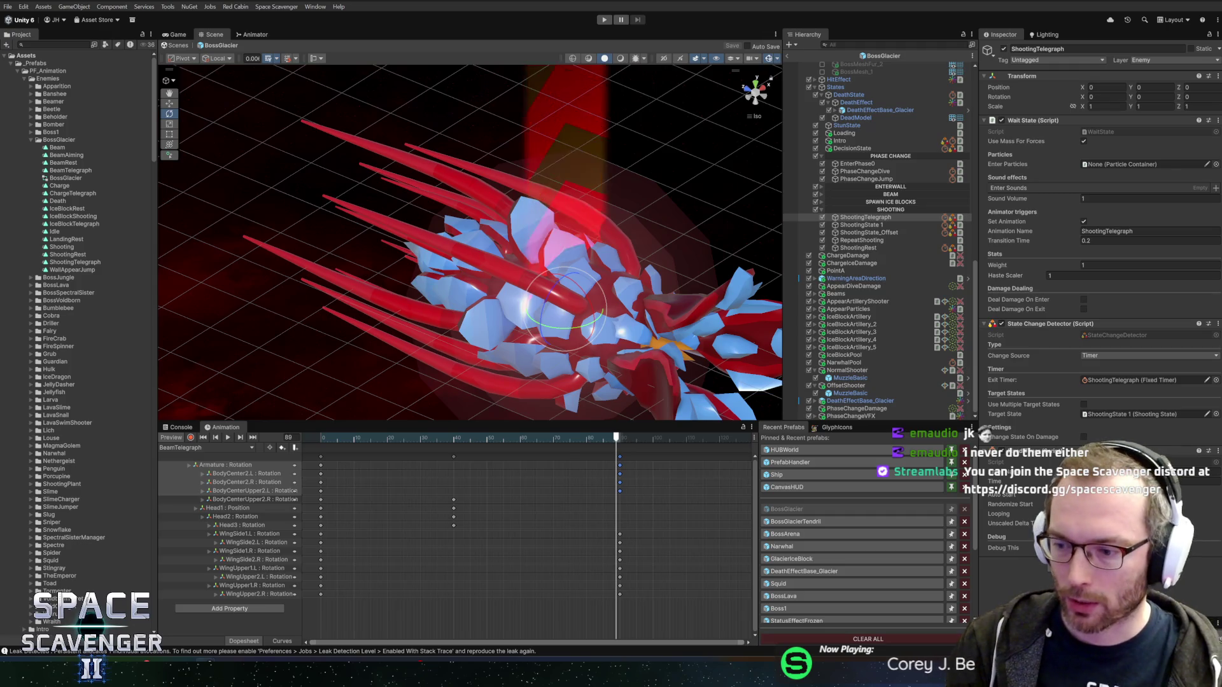
click(746, 90)
mouse_move(465, 261)
mouse_down()
mouse_move(514, 194)
mouse_move(548, 207)
mouse_move(528, 161)
mouse_move(504, 191)
mouse_up()
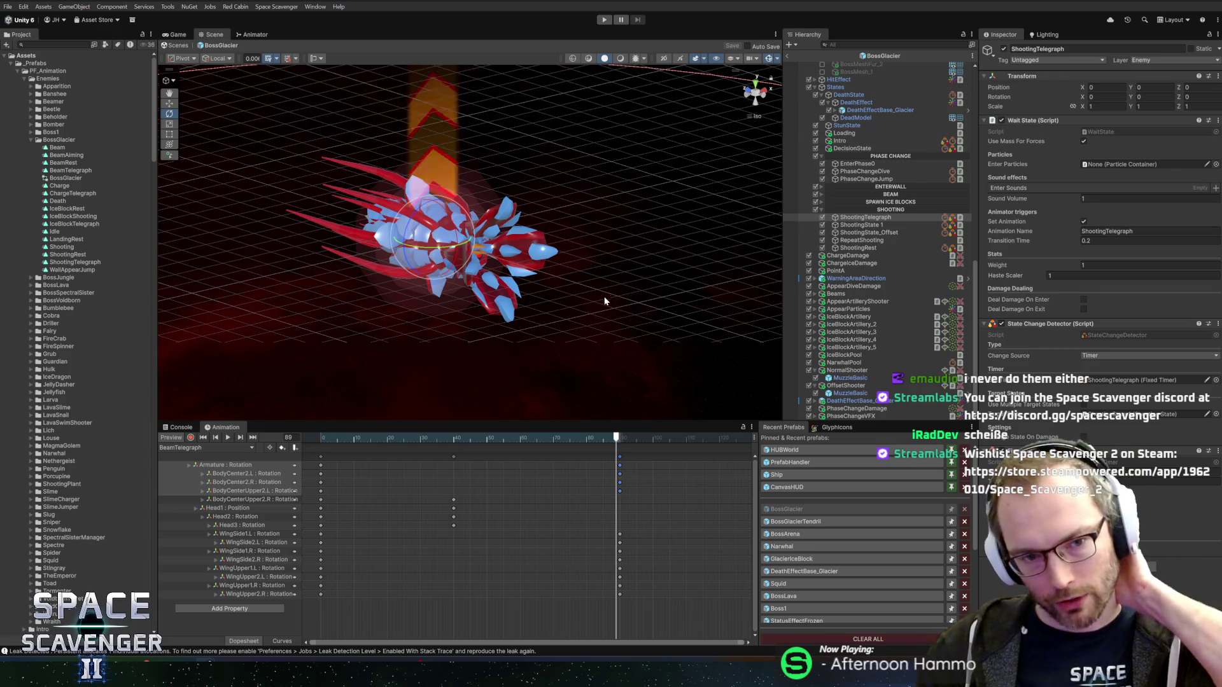
mouse_move(482, 252)
mouse_down()
mouse_move(354, 248)
mouse_move(446, 191)
mouse_move(541, 287)
mouse_move(643, 319)
mouse_move(527, 318)
mouse_move(546, 273)
mouse_move(628, 231)
mouse_move(538, 239)
mouse_move(332, 164)
mouse_move(515, 202)
mouse_move(696, 219)
mouse_move(393, 219)
mouse_move(497, 191)
mouse_move(594, 194)
mouse_move(514, 203)
mouse_up()
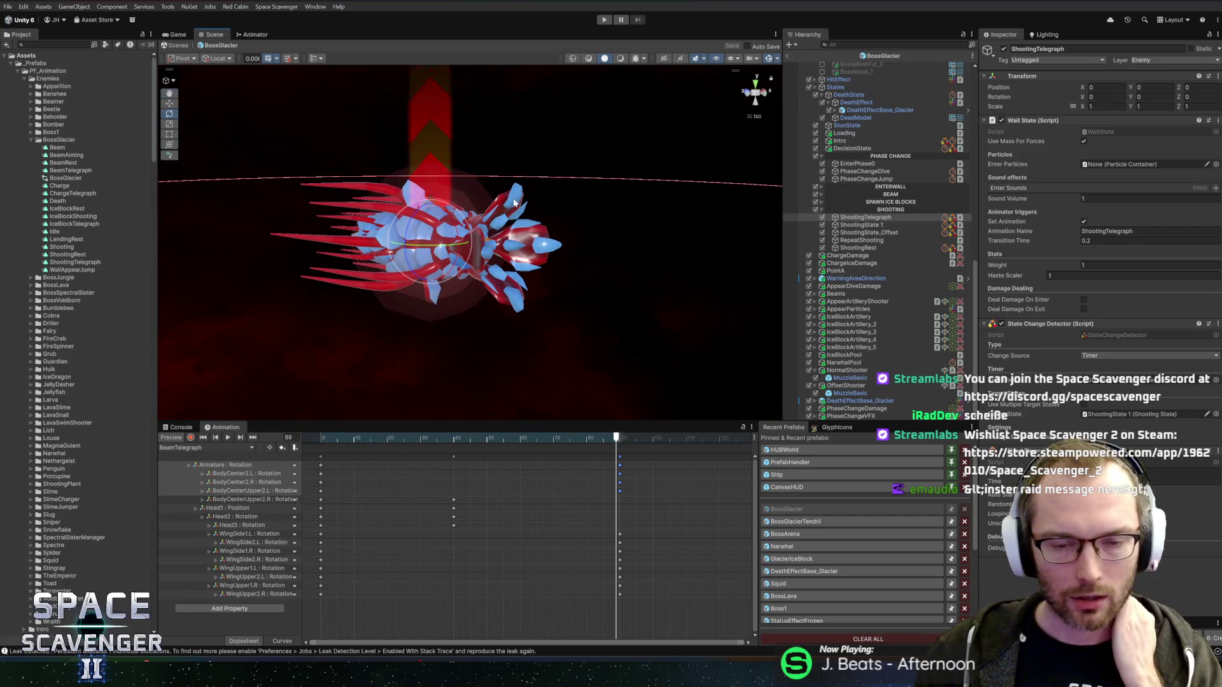